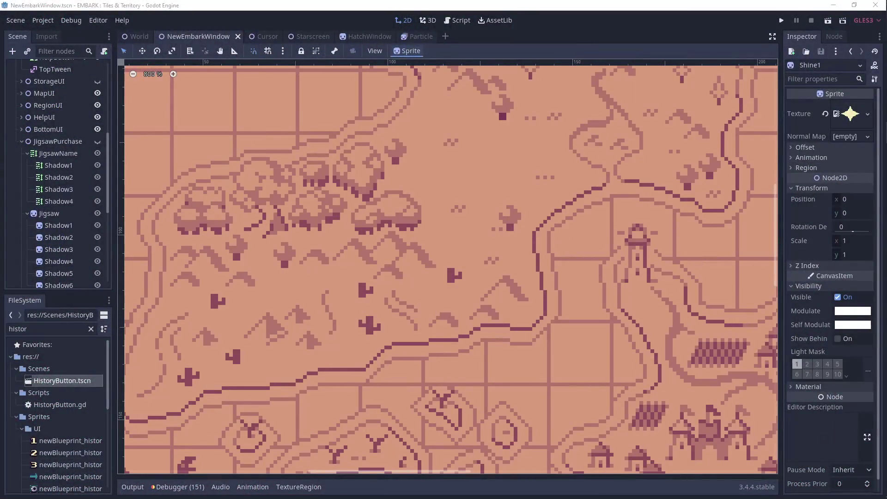
Zoom out to see the whole Embark Anew window, then switch to the Particle scene.
{"action": "scroll", "coordinate": [475, 235], "scroll_direction": "down", "scroll_amount": 5}
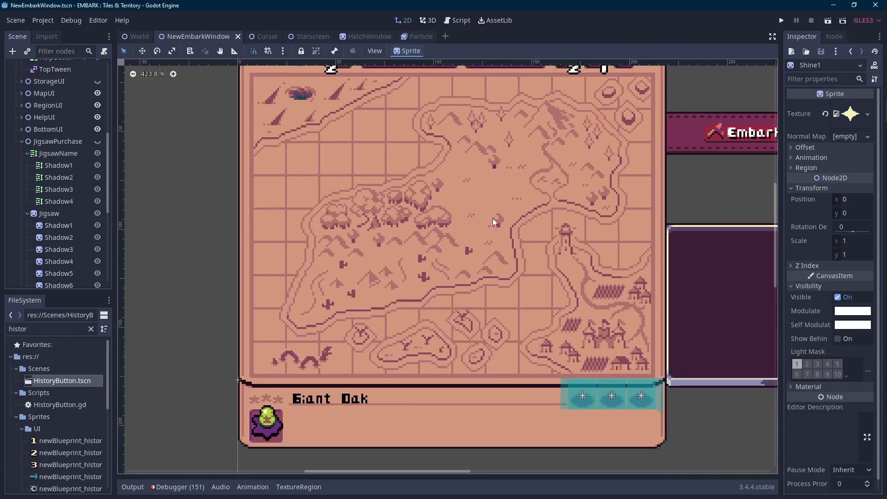
{"action": "scroll", "coordinate": [492, 215], "scroll_direction": "down", "scroll_amount": 2}
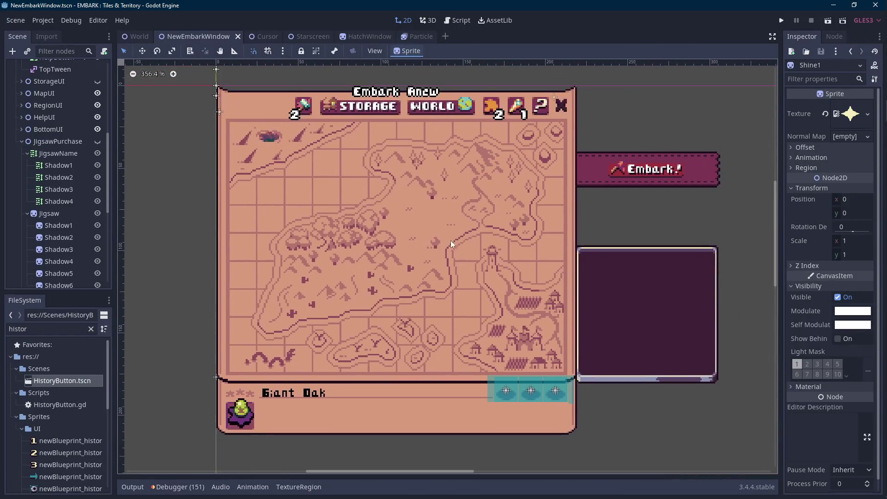
{"action": "left_click", "coordinate": [411, 36]}
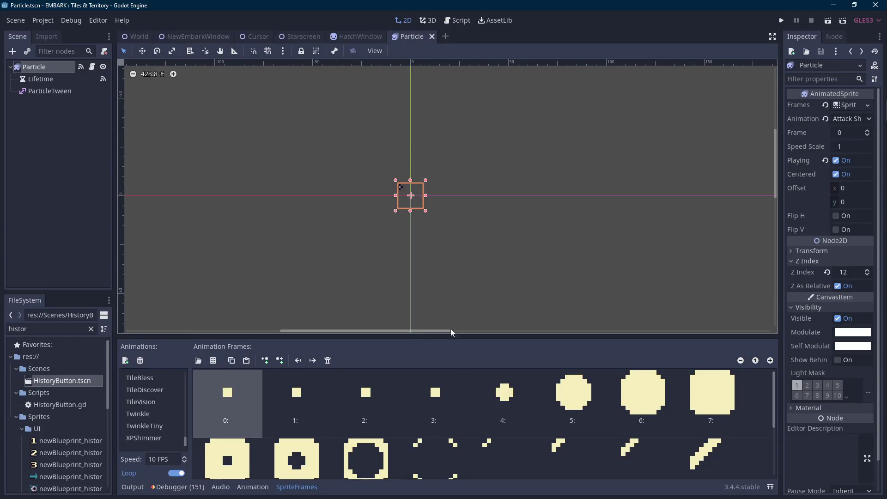
Collapse the Particle scene's SpriteFrames panel and switch to the HatchWindow scene.
{"action": "left_click", "coordinate": [298, 490]}
{"action": "scroll", "coordinate": [411, 298], "scroll_direction": "up", "scroll_amount": 1}
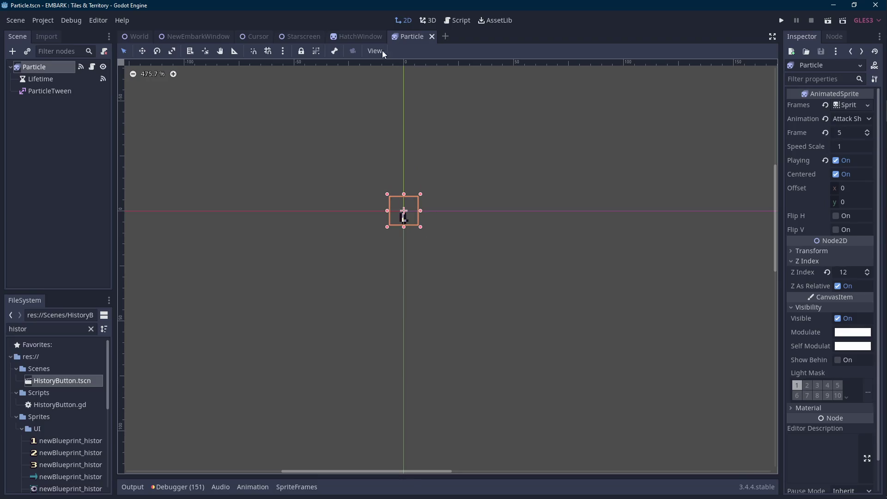
{"action": "left_click", "coordinate": [364, 38]}
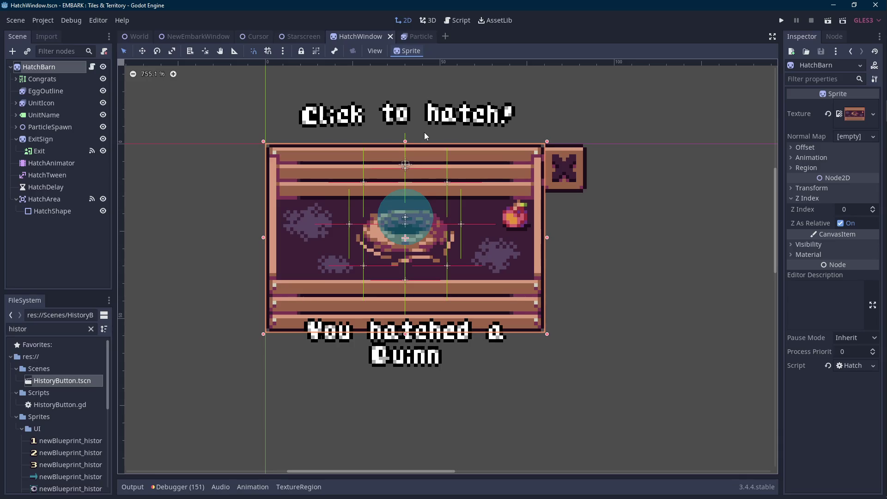
Select ParticleSpawn, clear the 'histor' FileSystem filter, then select the HatchBarn root node.
{"action": "scroll", "coordinate": [419, 156], "scroll_direction": "up", "scroll_amount": 1}
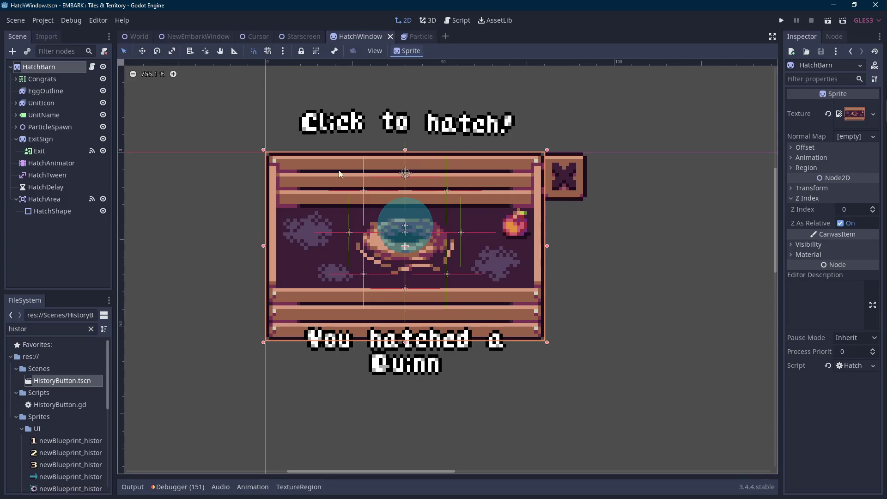
{"action": "left_click", "coordinate": [57, 127]}
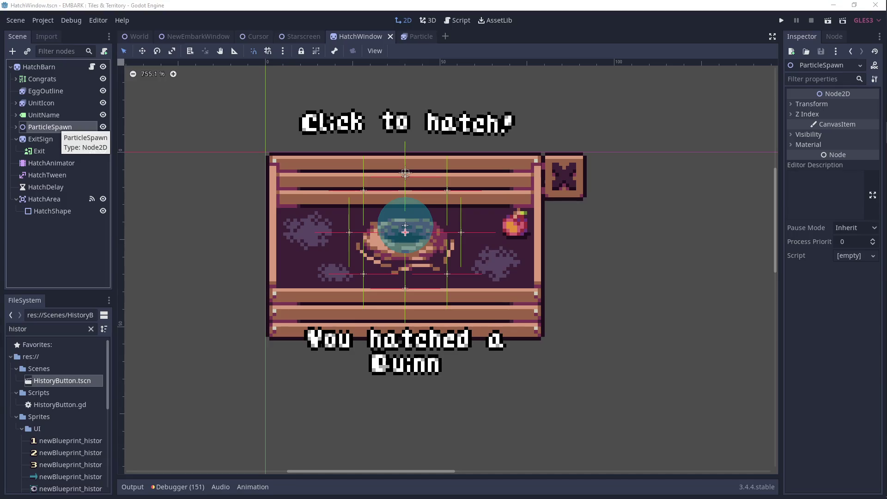
{"action": "left_click", "coordinate": [311, 155]}
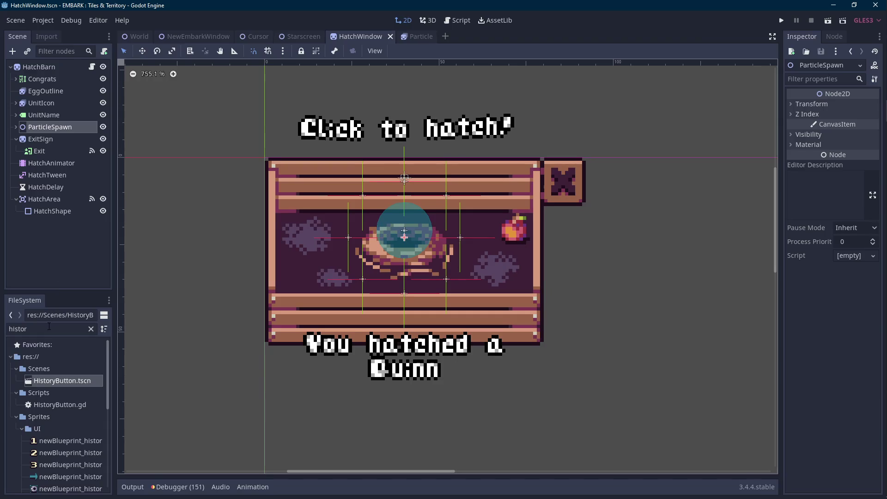
{"action": "left_click", "coordinate": [90, 329]}
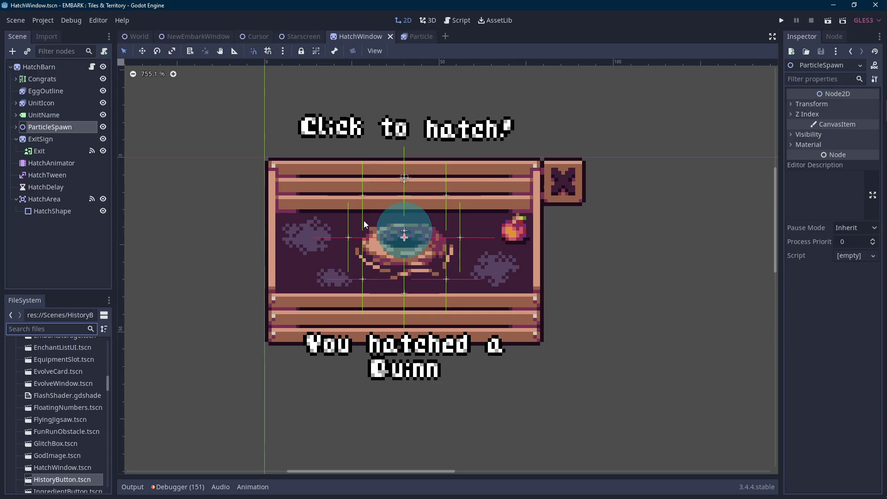
{"action": "scroll", "coordinate": [381, 188], "scroll_direction": "down", "scroll_amount": 3}
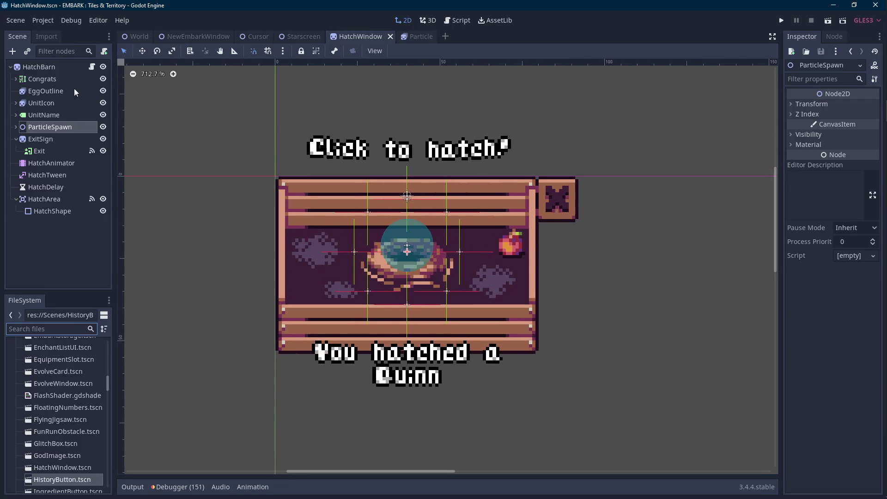
{"action": "left_click", "coordinate": [59, 68]}
Open HatchWindow.gd from the HatchBarn node's script icon.
{"action": "left_click", "coordinate": [92, 68]}
{"action": "type", "text": "you hat"}
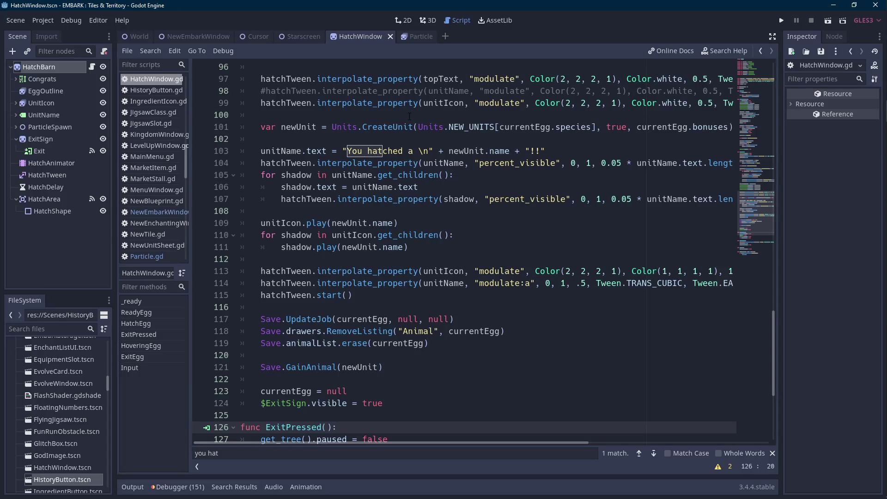
Place the cursor on line 120, scroll up to func HatchEgg(), then focus the FileSystem search.
{"action": "left_click", "coordinate": [388, 354]}
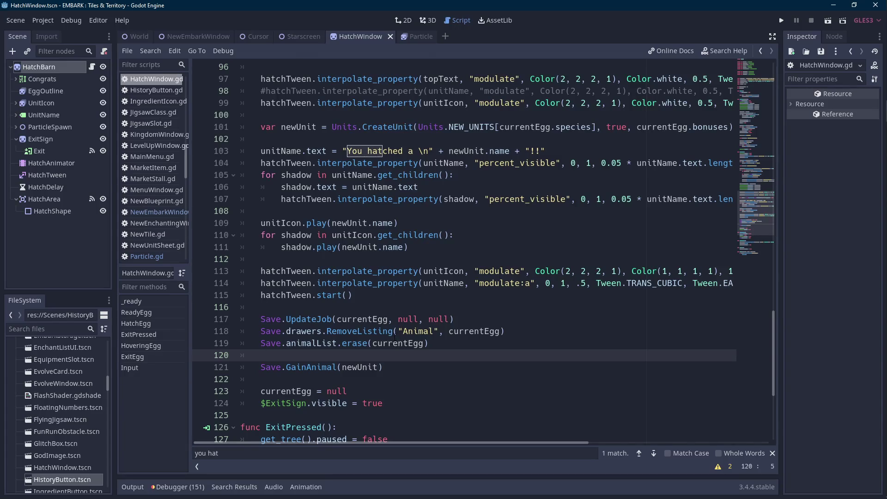
{"action": "scroll", "coordinate": [395, 336], "scroll_direction": "up", "scroll_amount": 3}
{"action": "scroll", "coordinate": [395, 337], "scroll_direction": "up", "scroll_amount": 3}
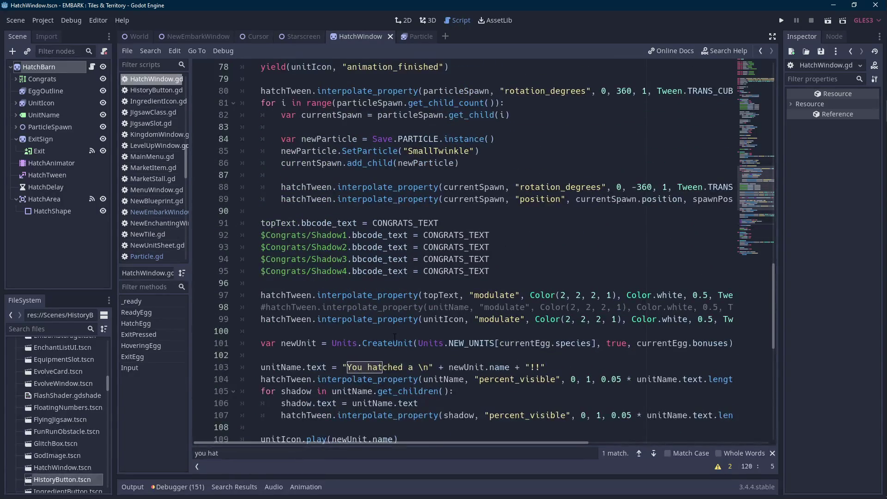
{"action": "scroll", "coordinate": [394, 336], "scroll_direction": "up", "scroll_amount": 3}
{"action": "scroll", "coordinate": [394, 336], "scroll_direction": "up", "scroll_amount": 3}
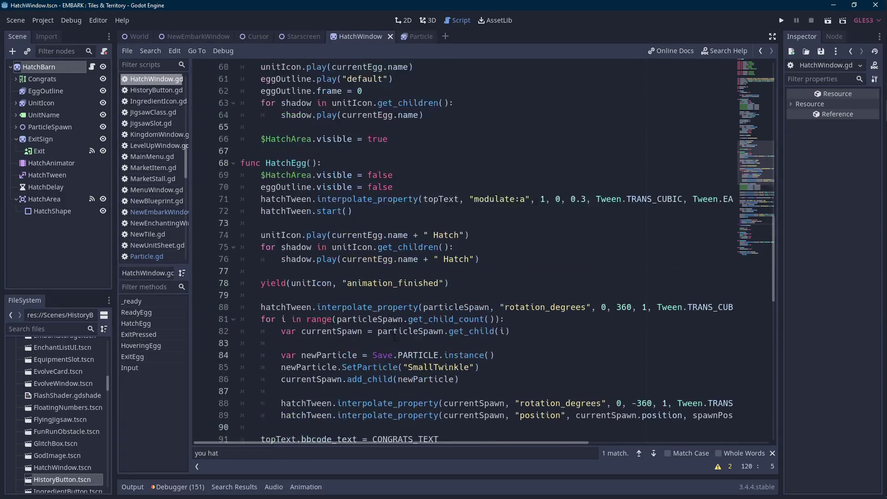
{"action": "scroll", "coordinate": [395, 337], "scroll_direction": "up", "scroll_amount": 4}
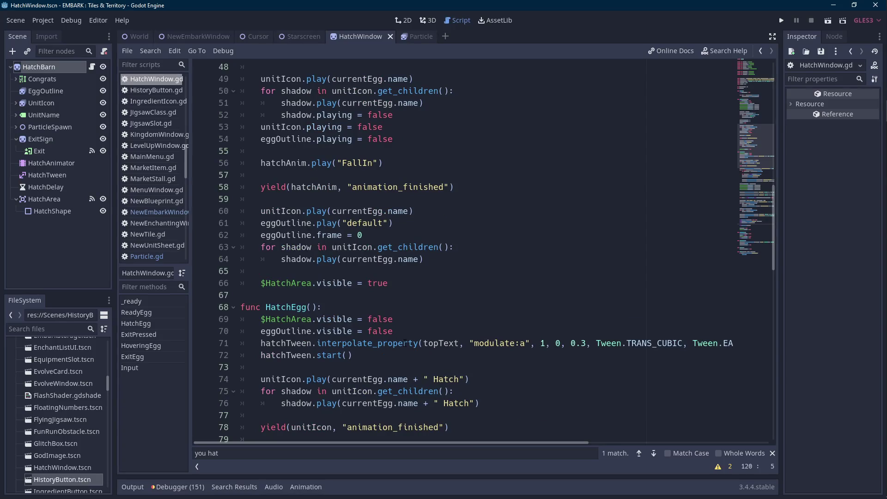
{"action": "scroll", "coordinate": [409, 335], "scroll_direction": "down", "scroll_amount": 3}
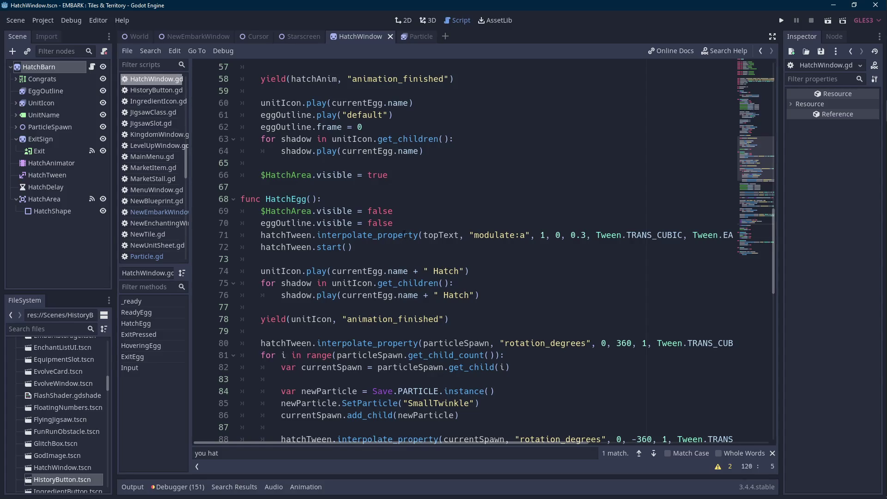
{"action": "left_click", "coordinate": [45, 328]}
Filter the FileSystem for 'sound' and return to empty line 73 inside HatchEgg.
{"action": "type", "text": "sound"}
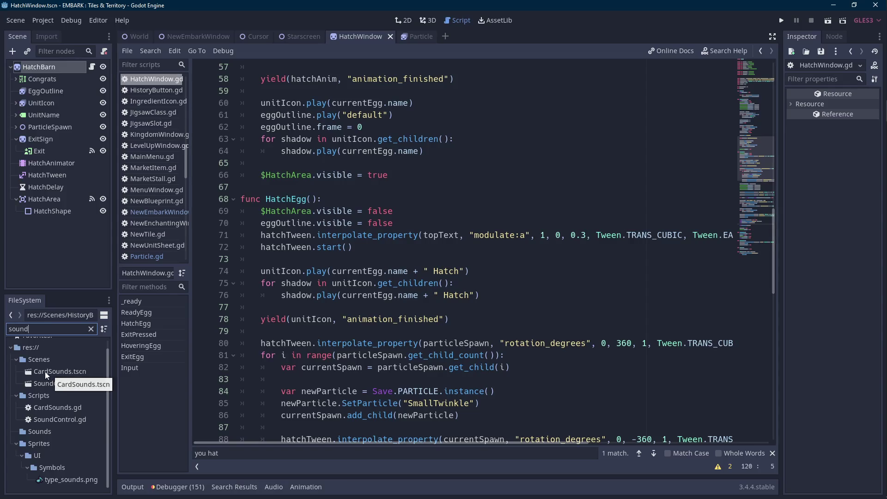
{"action": "left_click", "coordinate": [278, 257]}
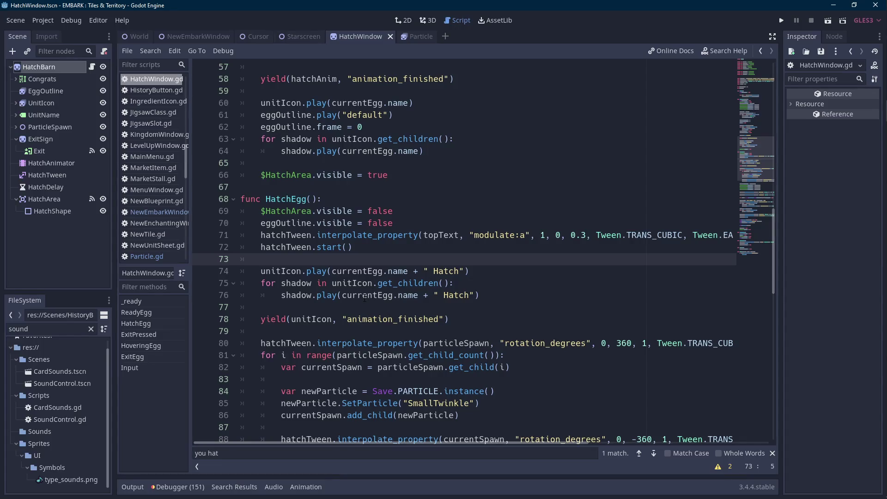
{"action": "scroll", "coordinate": [65, 376], "scroll_direction": "up", "scroll_amount": 1}
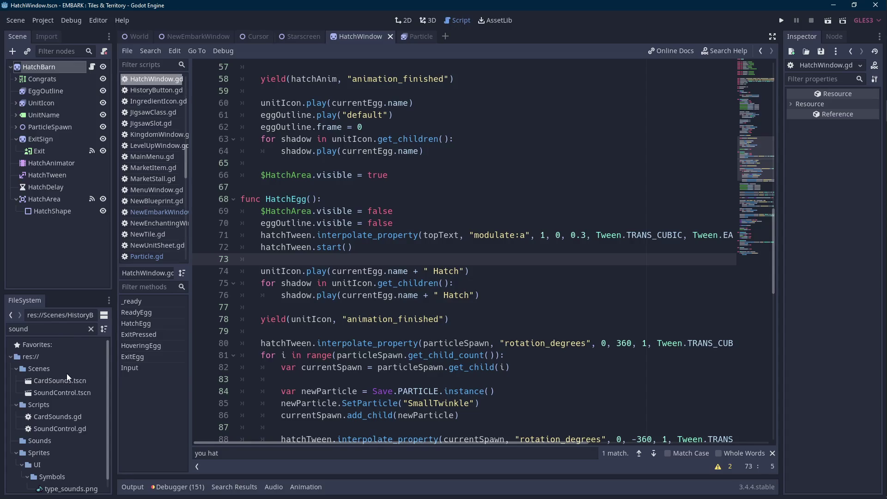
{"action": "left_click", "coordinate": [78, 329]}
{"action": "left_click", "coordinate": [364, 259]}
Open SoundControl.gd from the sound-filtered file list.
{"action": "scroll", "coordinate": [360, 259], "scroll_direction": "down", "scroll_amount": 2}
{"action": "scroll", "coordinate": [361, 259], "scroll_direction": "up", "scroll_amount": 2}
{"action": "double_click", "coordinate": [67, 428]}
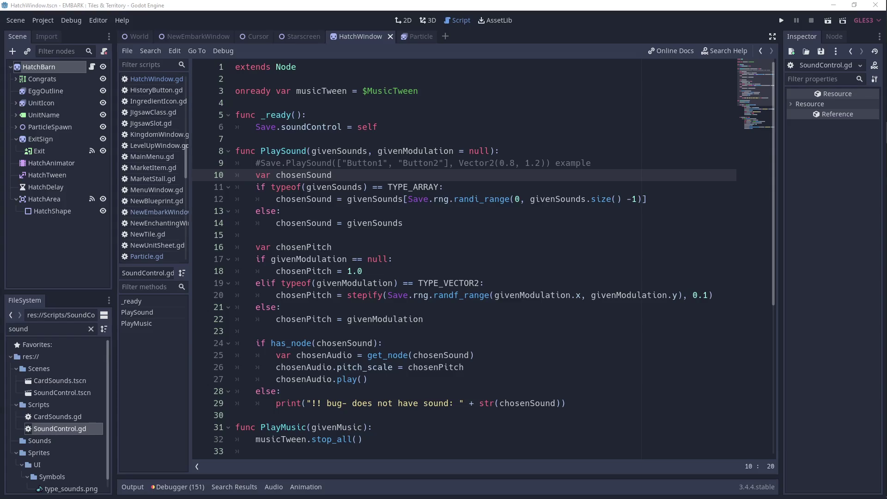
Read SoundControl.gd's PlaySound code around line 14, then open the SoundControl scene.
{"action": "left_click", "coordinate": [492, 223]}
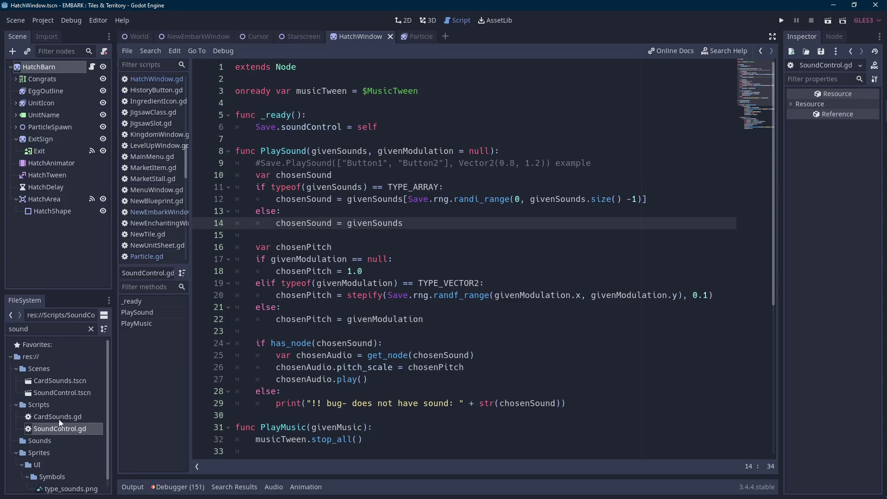
{"action": "double_click", "coordinate": [64, 391]}
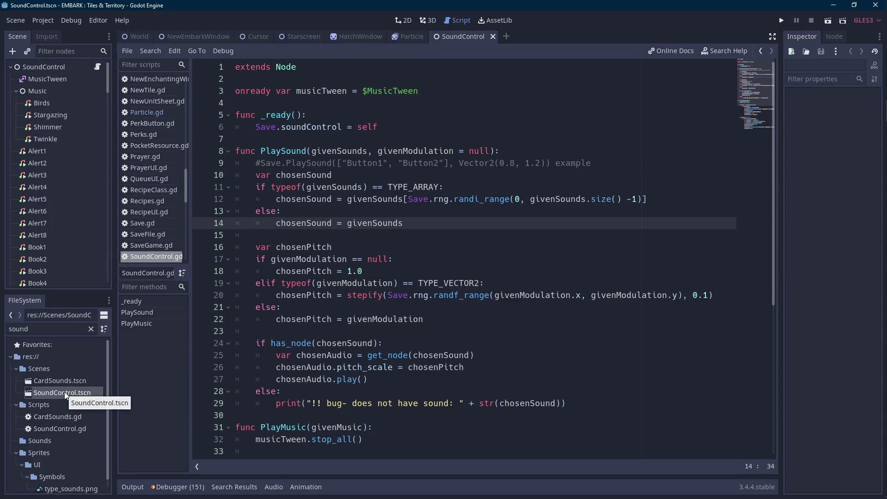
In the 2D view, scroll the SoundControl node list, select NoteChoir and preview its sound.
{"action": "left_click", "coordinate": [404, 21]}
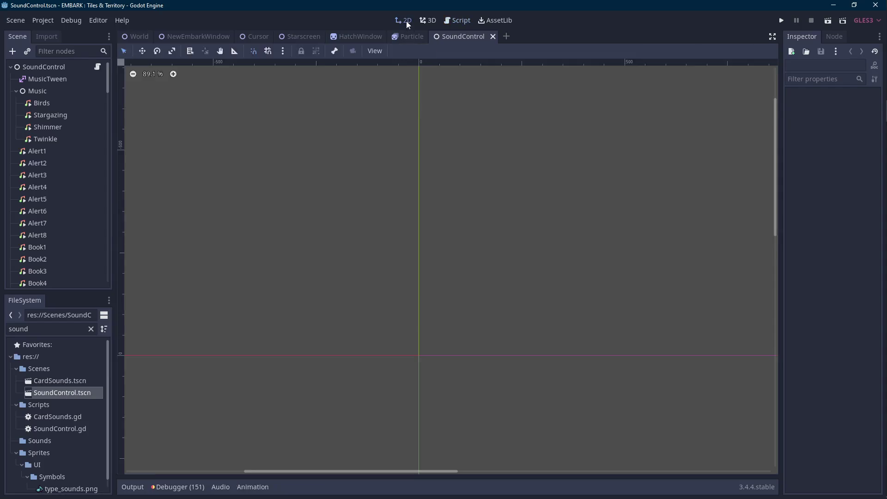
{"action": "scroll", "coordinate": [95, 187], "scroll_direction": "down", "scroll_amount": 6}
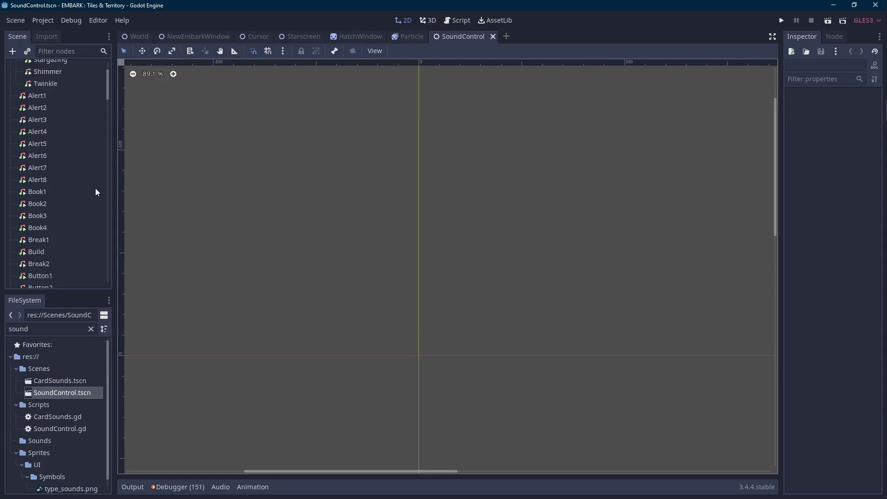
{"action": "scroll", "coordinate": [95, 187], "scroll_direction": "down", "scroll_amount": 5}
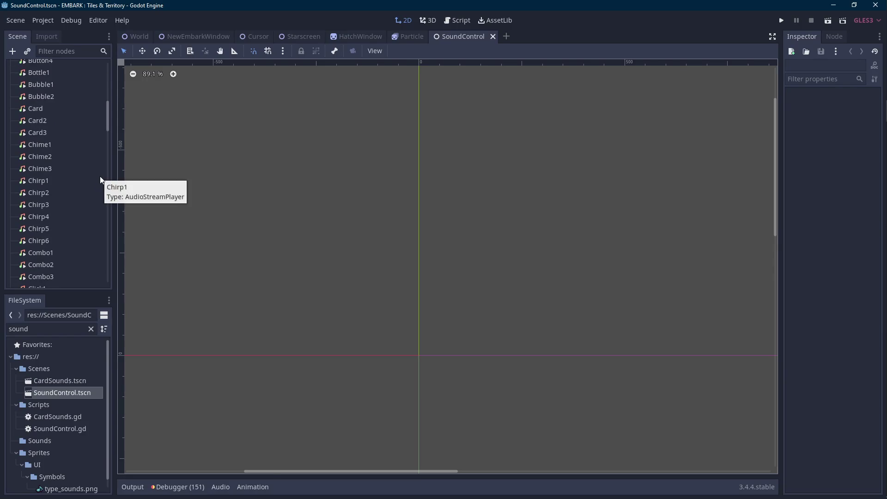
{"action": "scroll", "coordinate": [82, 187], "scroll_direction": "down", "scroll_amount": 10}
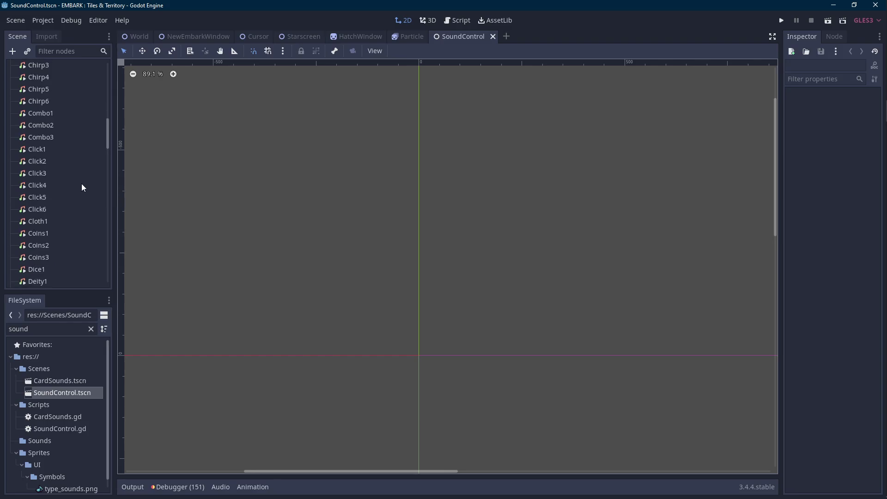
{"action": "scroll", "coordinate": [82, 183], "scroll_direction": "down", "scroll_amount": 10}
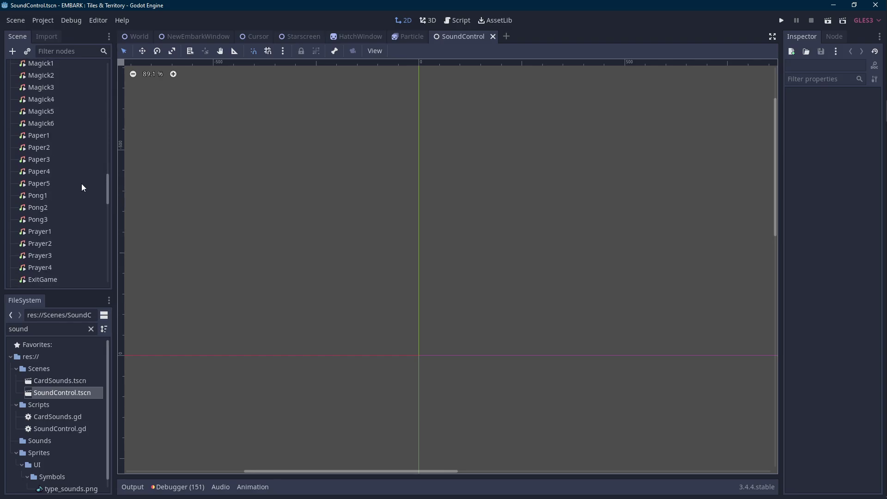
{"action": "scroll", "coordinate": [82, 187], "scroll_direction": "down", "scroll_amount": 10}
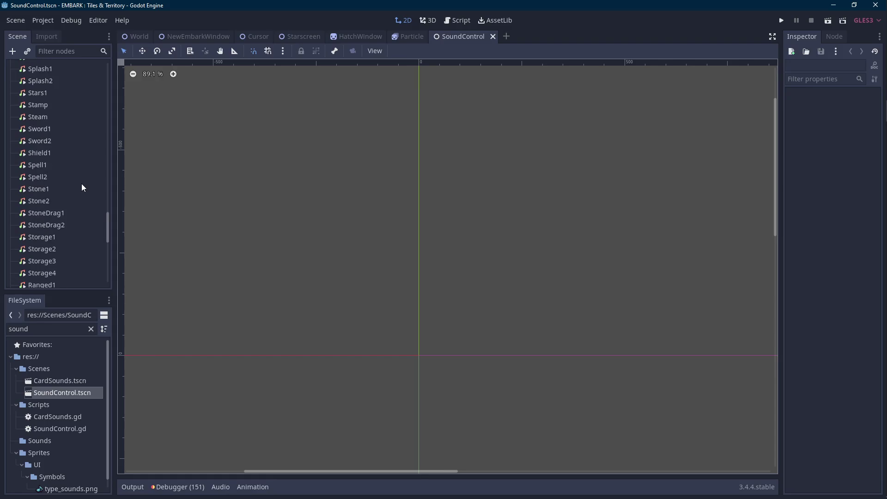
{"action": "scroll", "coordinate": [81, 184], "scroll_direction": "down", "scroll_amount": 2}
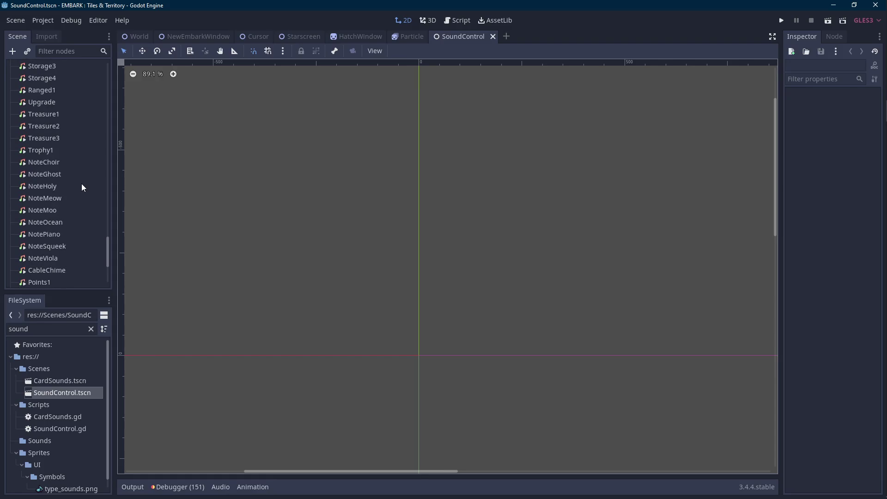
{"action": "left_click", "coordinate": [82, 161]}
{"action": "left_click", "coordinate": [838, 164]}
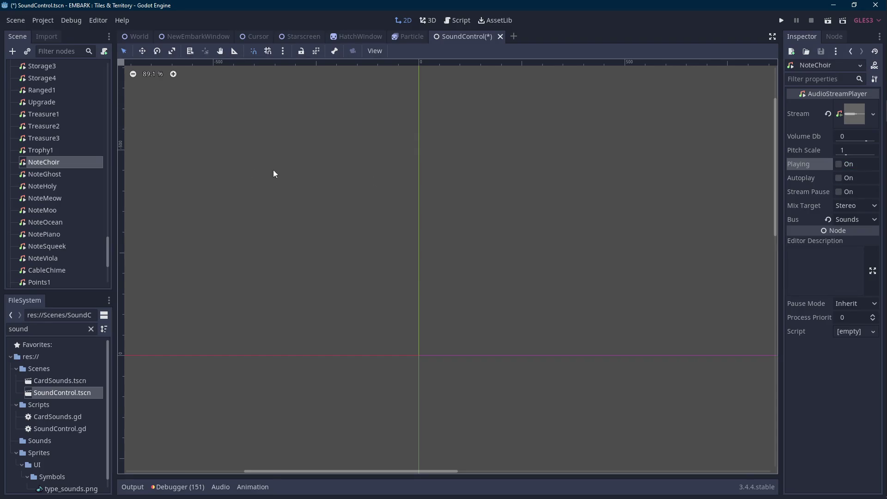
Preview the CableChime and Revelation1 sounds via their Playing setting.
{"action": "left_click", "coordinate": [60, 269]}
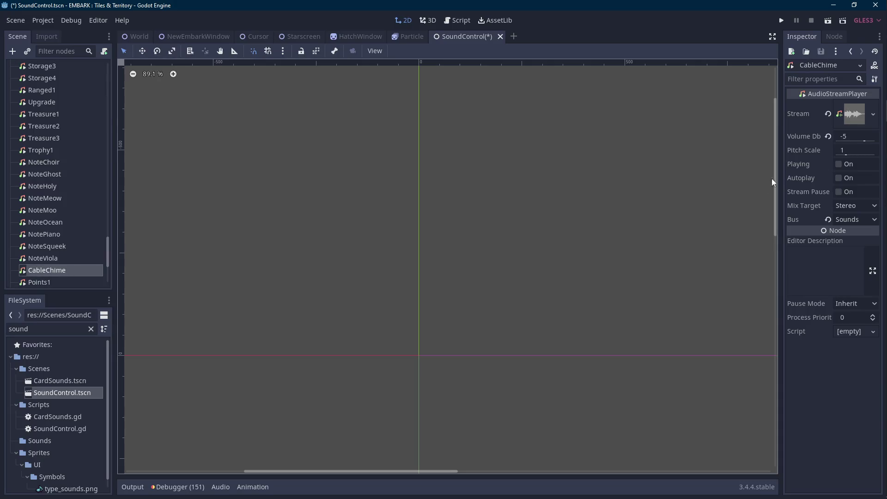
{"action": "left_click", "coordinate": [839, 164]}
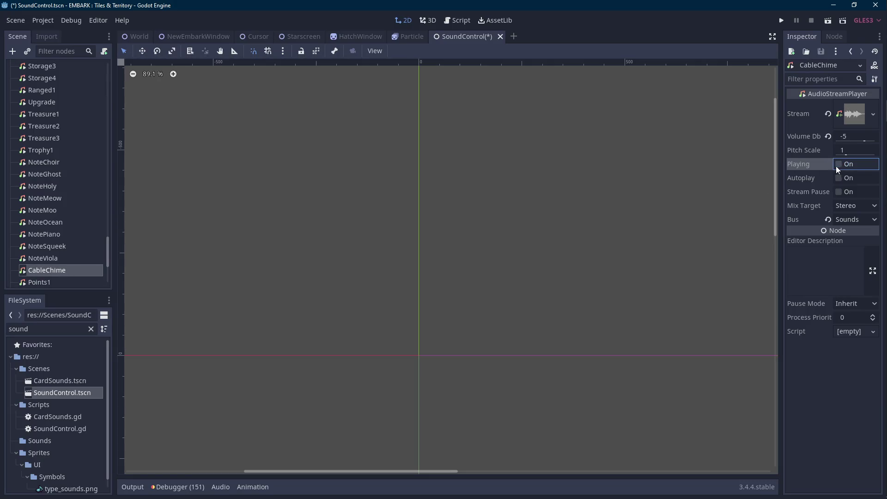
{"action": "scroll", "coordinate": [69, 243], "scroll_direction": "down", "scroll_amount": 3}
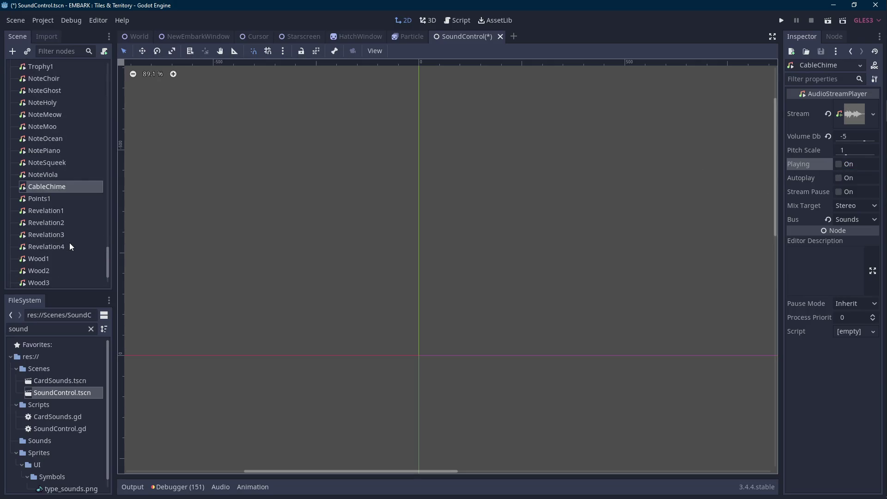
{"action": "left_click", "coordinate": [72, 210]}
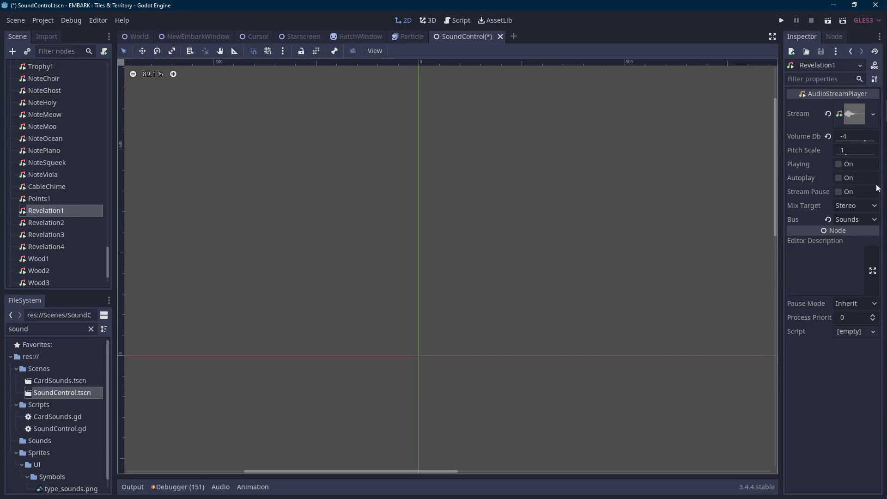
{"action": "left_click", "coordinate": [838, 164]}
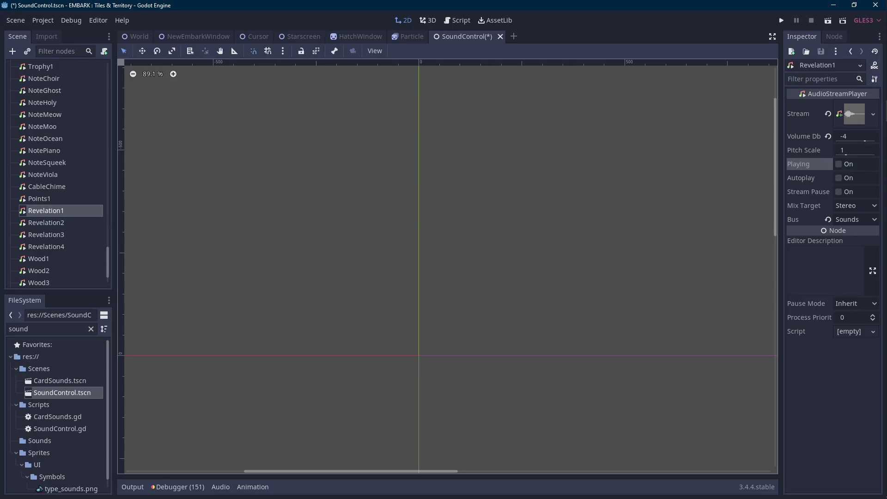
{"action": "scroll", "coordinate": [50, 224], "scroll_direction": "down", "scroll_amount": 3}
{"action": "scroll", "coordinate": [62, 261], "scroll_direction": "up", "scroll_amount": 20}
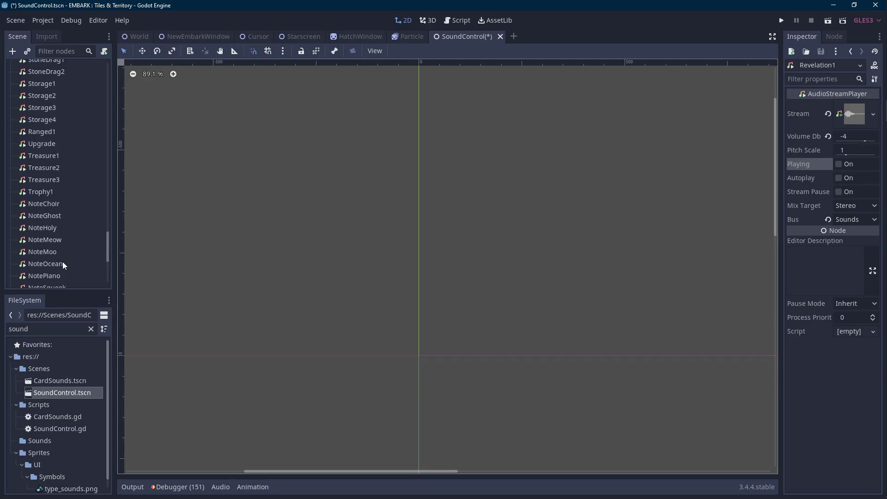
{"action": "scroll", "coordinate": [63, 261], "scroll_direction": "up", "scroll_amount": 8}
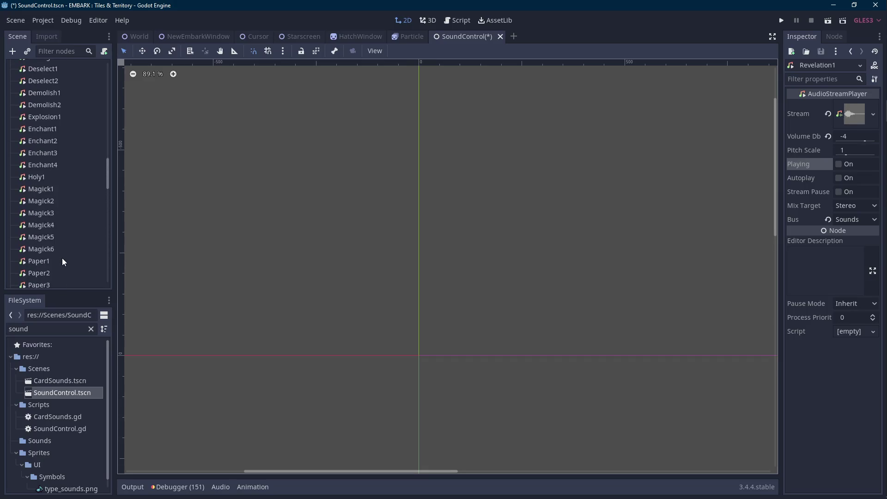
Audition the Magick sounds from Magick6 down to Magick1.
{"action": "left_click", "coordinate": [62, 249]}
{"action": "left_click", "coordinate": [843, 166]}
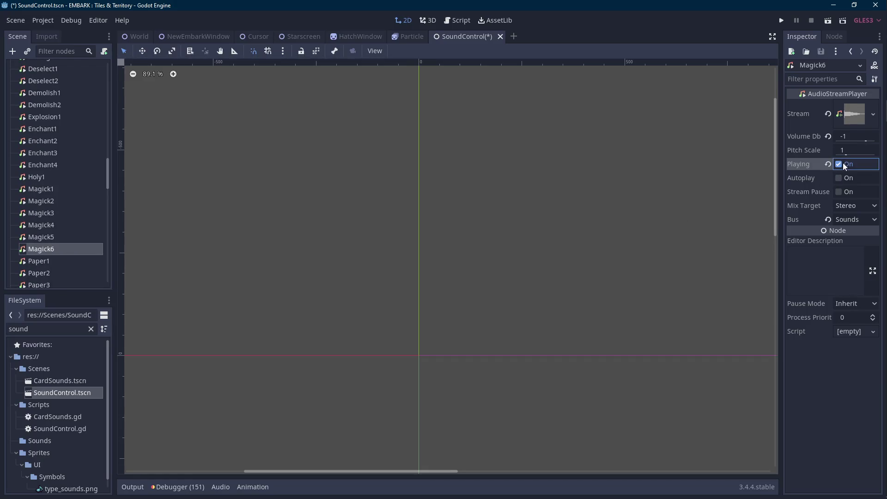
{"action": "left_click", "coordinate": [59, 237]}
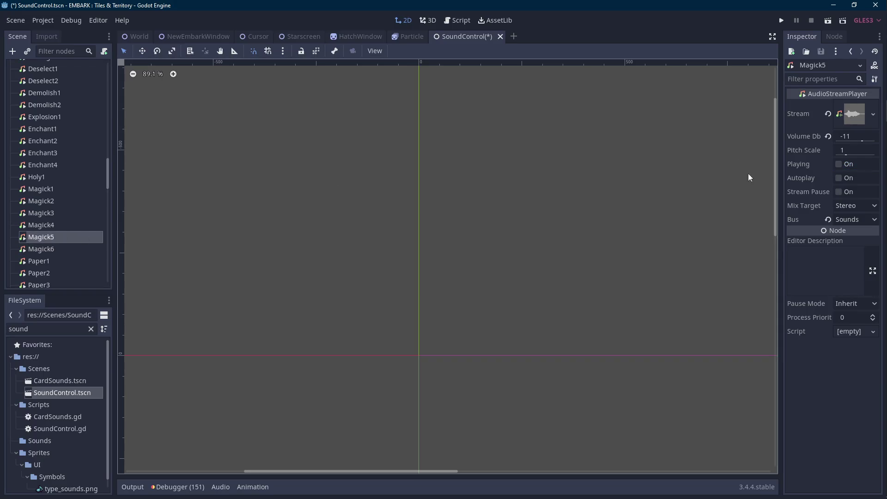
{"action": "left_click", "coordinate": [82, 225]}
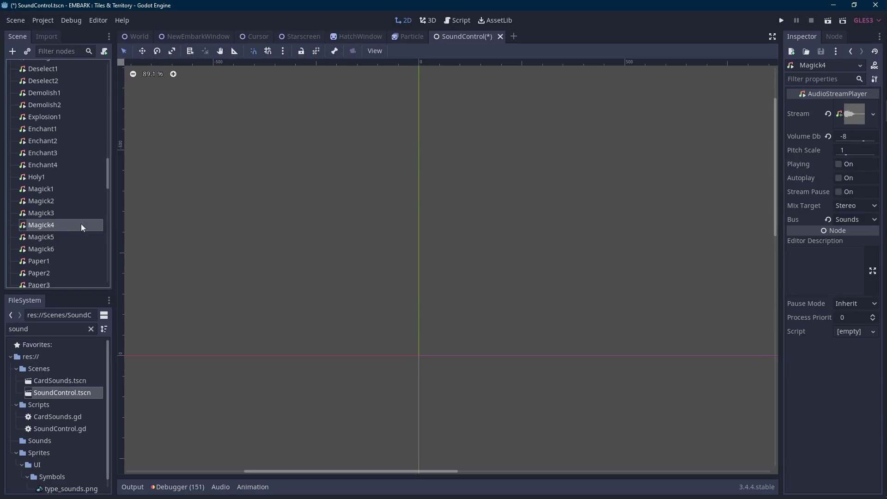
{"action": "left_click", "coordinate": [844, 164]}
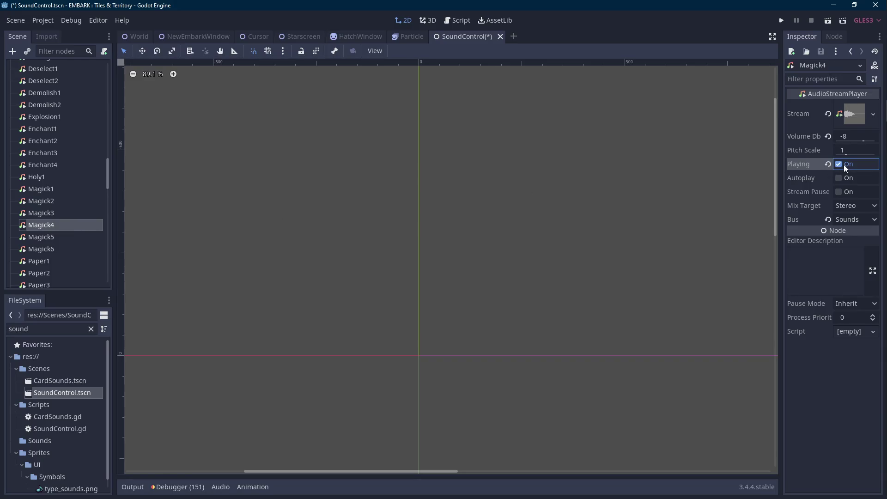
{"action": "left_click", "coordinate": [74, 213]}
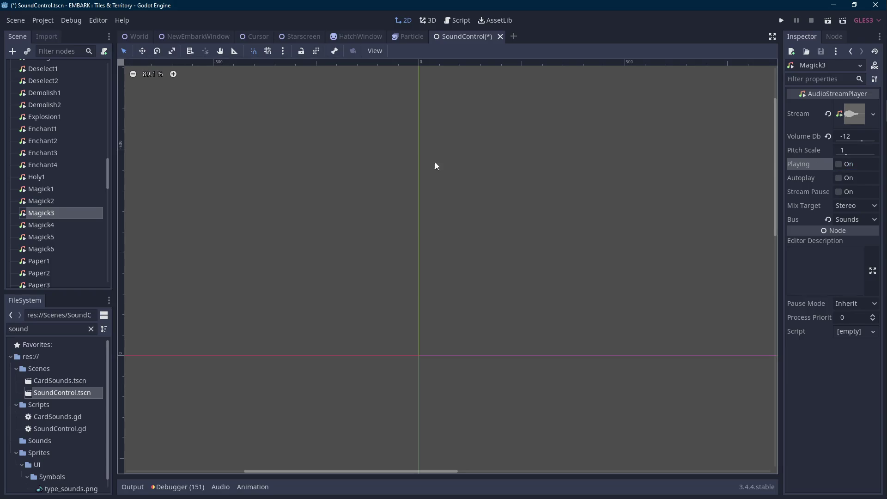
{"action": "left_click", "coordinate": [56, 200]}
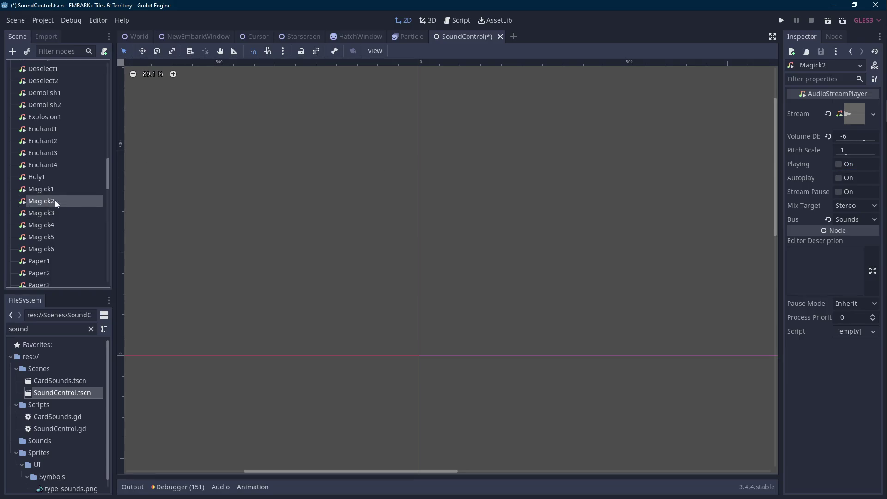
{"action": "left_click", "coordinate": [838, 164]}
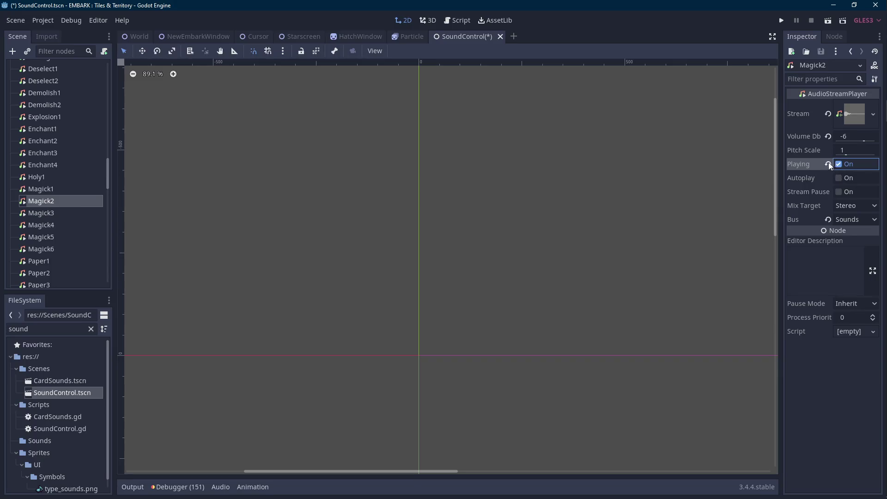
{"action": "left_click", "coordinate": [57, 189]}
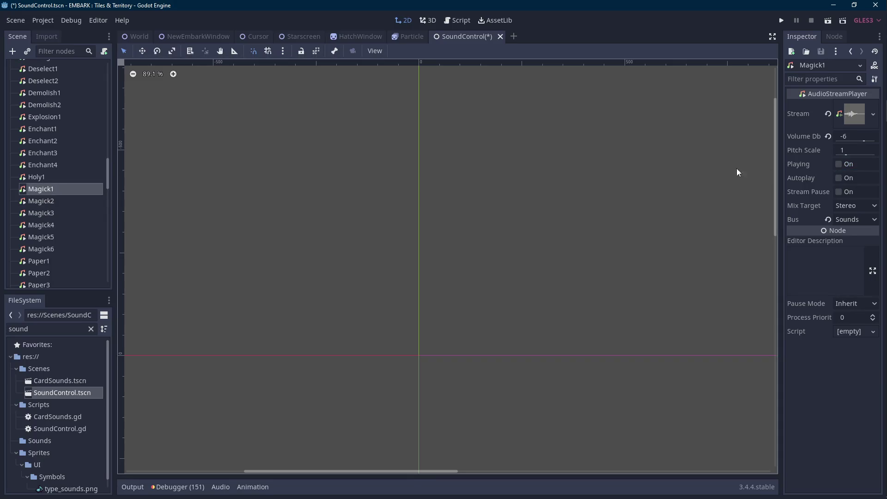
{"action": "left_click", "coordinate": [843, 165]}
Preview the Deity4 and Deity3 sounds and select Deity2.
{"action": "scroll", "coordinate": [51, 193], "scroll_direction": "up", "scroll_amount": 3}
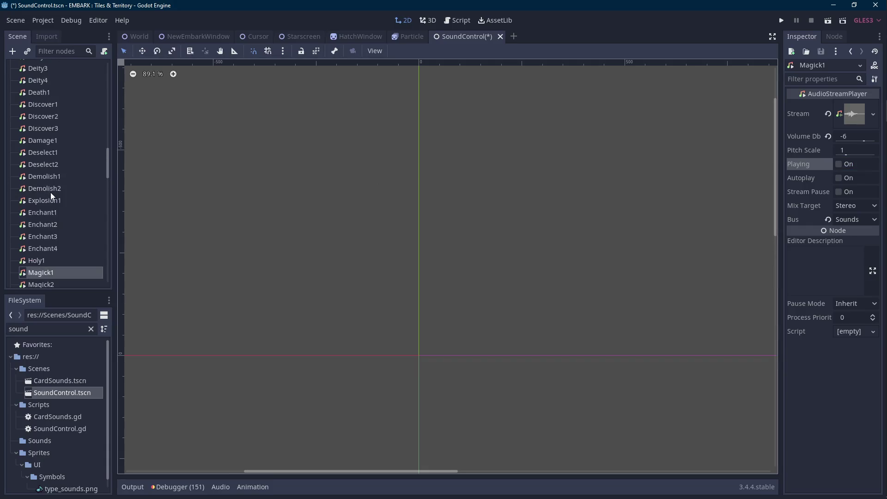
{"action": "scroll", "coordinate": [62, 212], "scroll_direction": "up", "scroll_amount": 5}
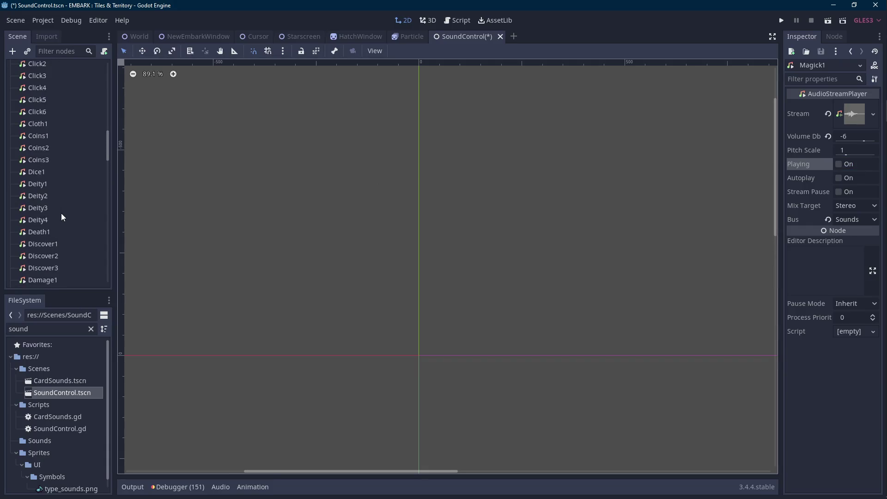
{"action": "left_click", "coordinate": [54, 218]}
{"action": "left_click", "coordinate": [846, 165]}
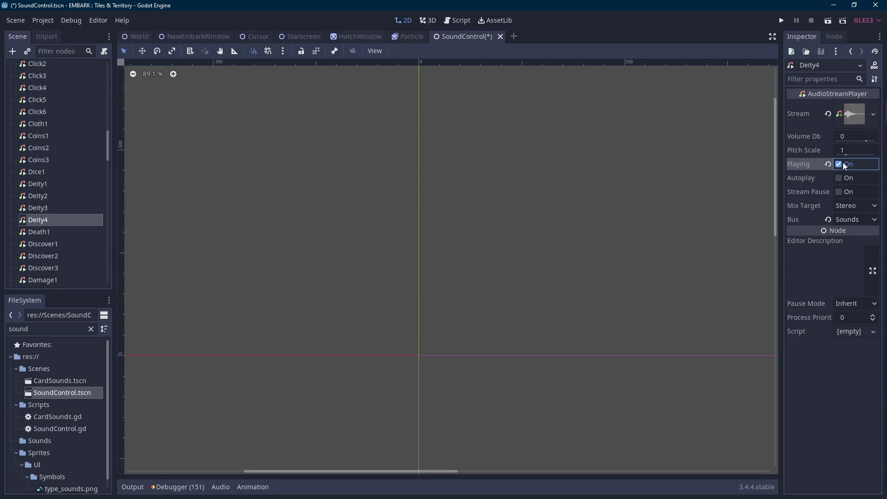
{"action": "left_click", "coordinate": [85, 206]}
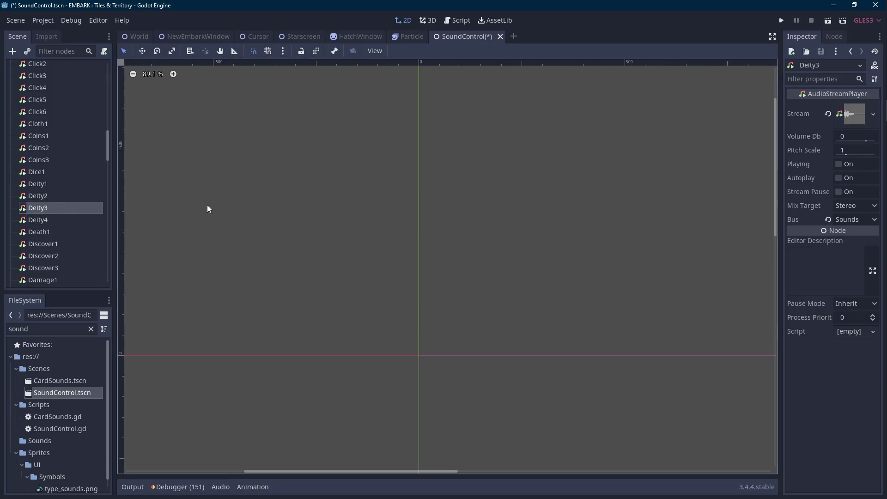
{"action": "left_click", "coordinate": [838, 164]}
{"action": "left_click", "coordinate": [88, 195]}
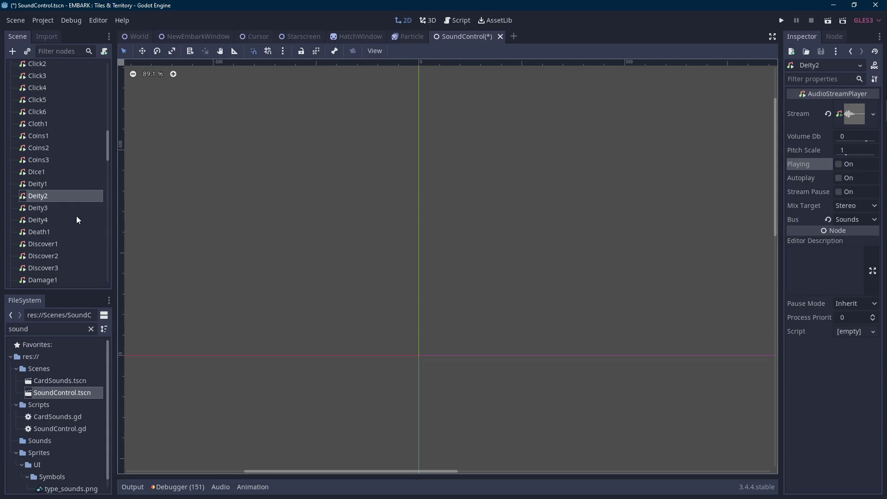
{"action": "scroll", "coordinate": [74, 210], "scroll_direction": "up", "scroll_amount": 5}
{"action": "scroll", "coordinate": [64, 203], "scroll_direction": "up", "scroll_amount": 3}
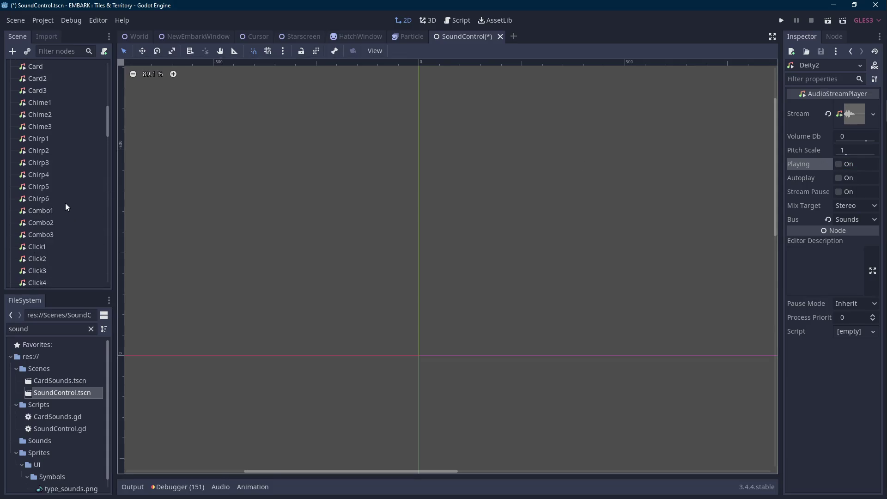
Audition the Combo3 and Combo2 sounds, replaying Combo3 before stopping it.
{"action": "left_click", "coordinate": [48, 234]}
{"action": "left_click", "coordinate": [839, 164]}
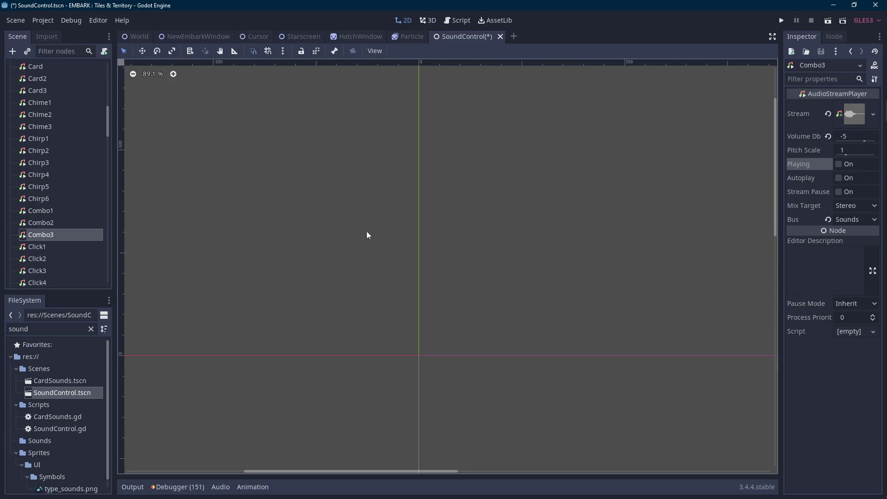
{"action": "left_click", "coordinate": [840, 165]}
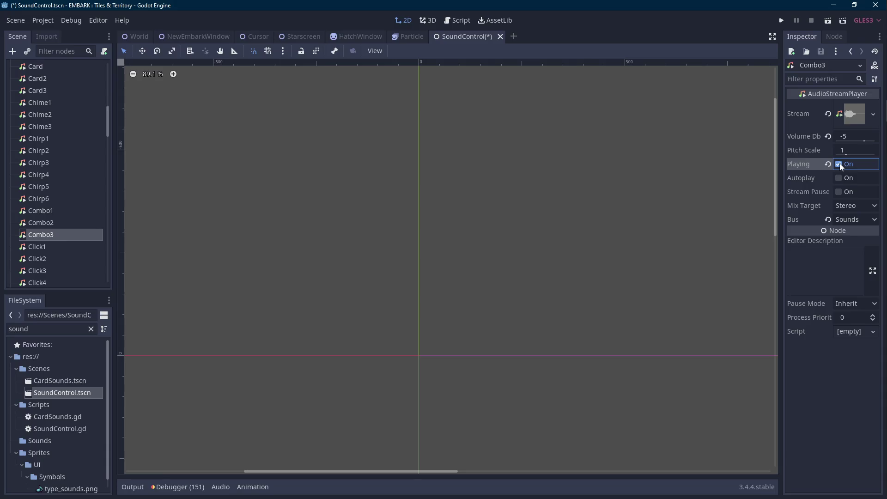
{"action": "left_click", "coordinate": [840, 166]}
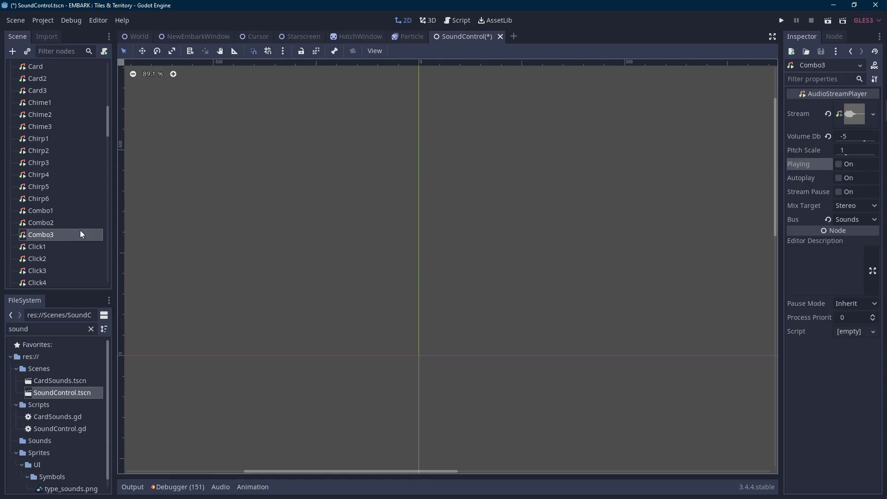
{"action": "left_click", "coordinate": [65, 223]}
{"action": "left_click", "coordinate": [839, 165]}
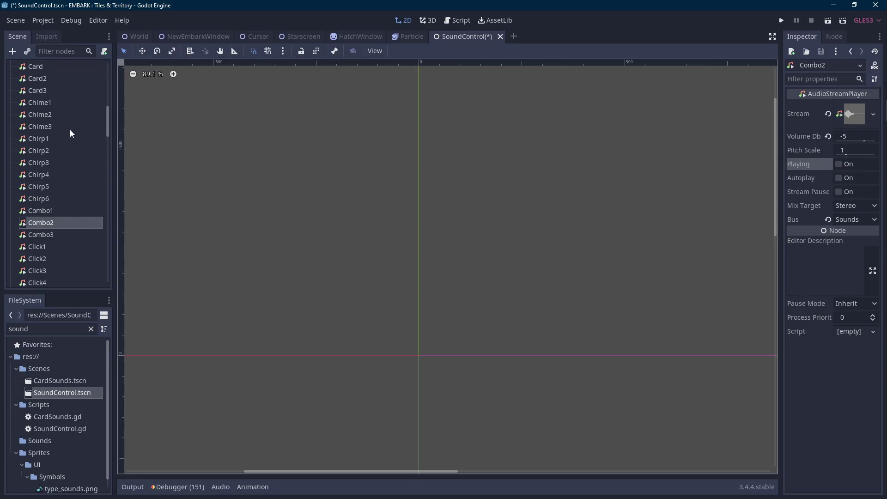
Preview the Chime3, Chime2 and Chime1 sounds.
{"action": "left_click", "coordinate": [71, 126]}
{"action": "left_click", "coordinate": [837, 164]}
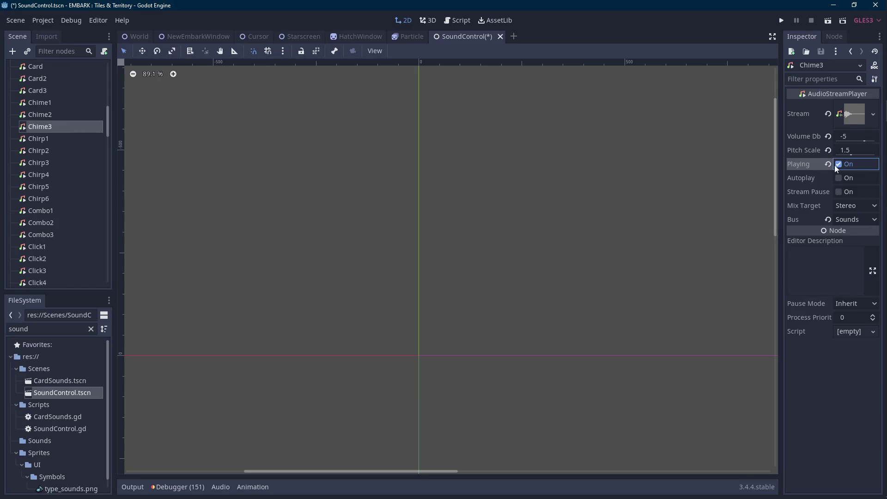
{"action": "left_click", "coordinate": [69, 115]}
{"action": "left_click", "coordinate": [838, 165]}
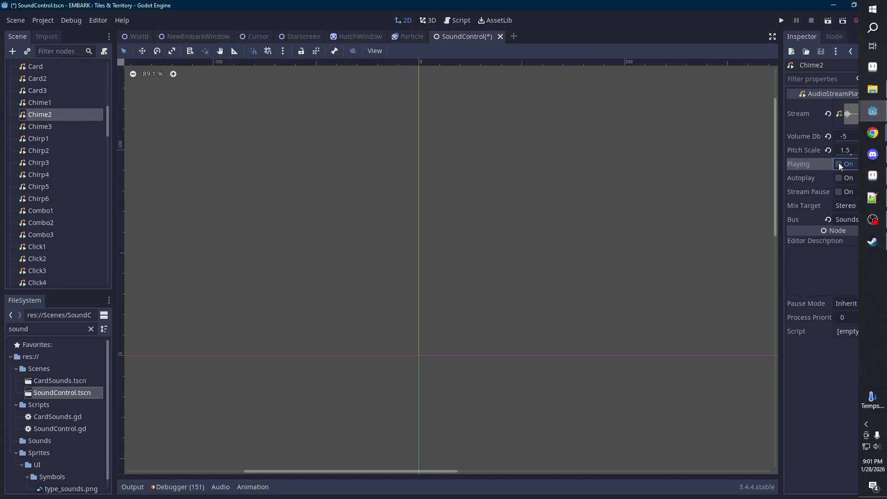
{"action": "key", "text": "Up"}
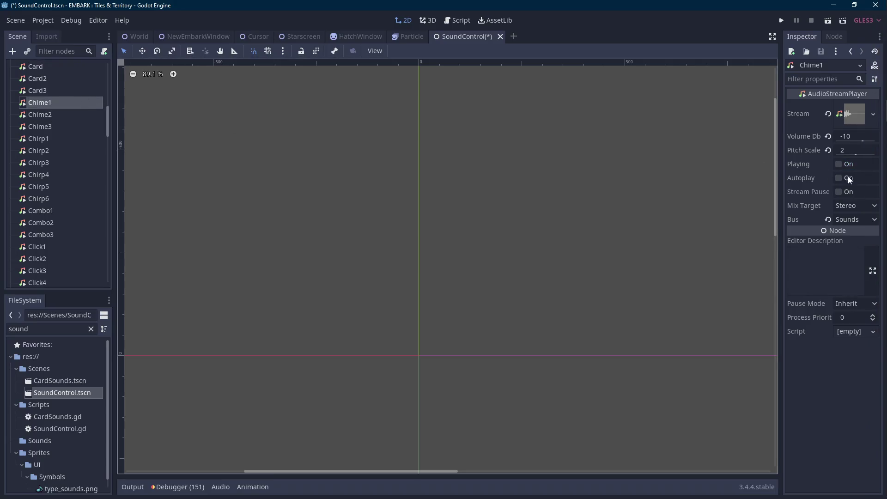
{"action": "left_click", "coordinate": [845, 165]}
Audition the Chirp sounds from Chirp6 down to Chirp1.
{"action": "left_click", "coordinate": [62, 198]}
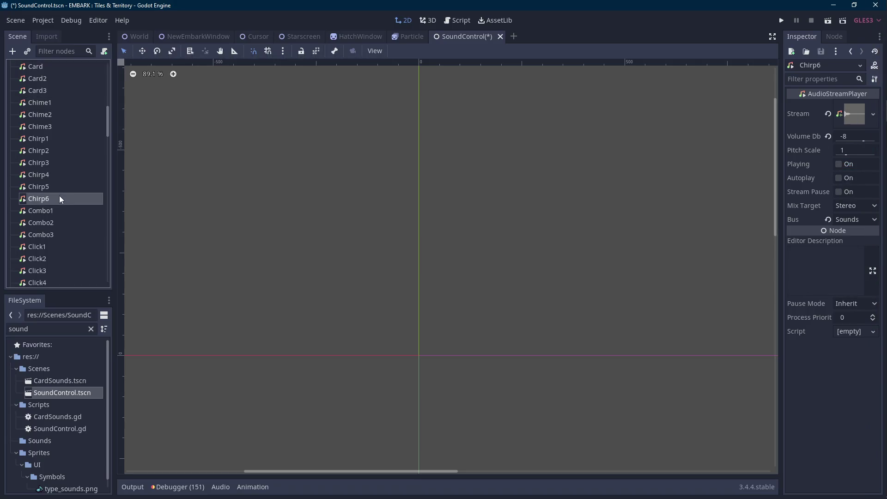
{"action": "left_click", "coordinate": [839, 163]}
{"action": "left_click", "coordinate": [841, 164]}
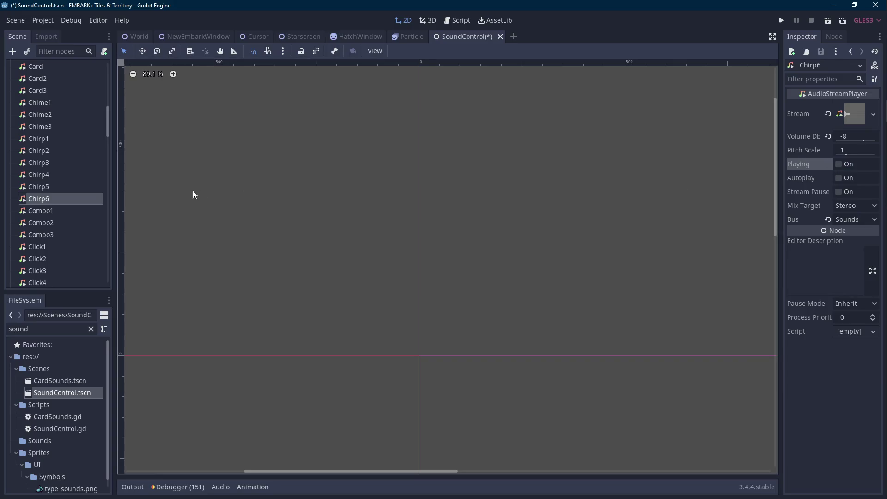
{"action": "left_click", "coordinate": [79, 186]}
{"action": "left_click", "coordinate": [845, 167]}
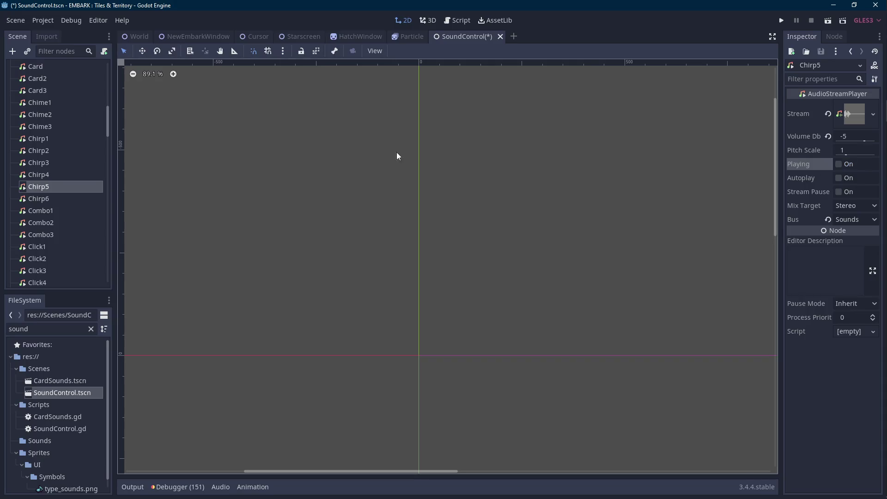
{"action": "left_click", "coordinate": [70, 174]}
{"action": "left_click", "coordinate": [839, 164]}
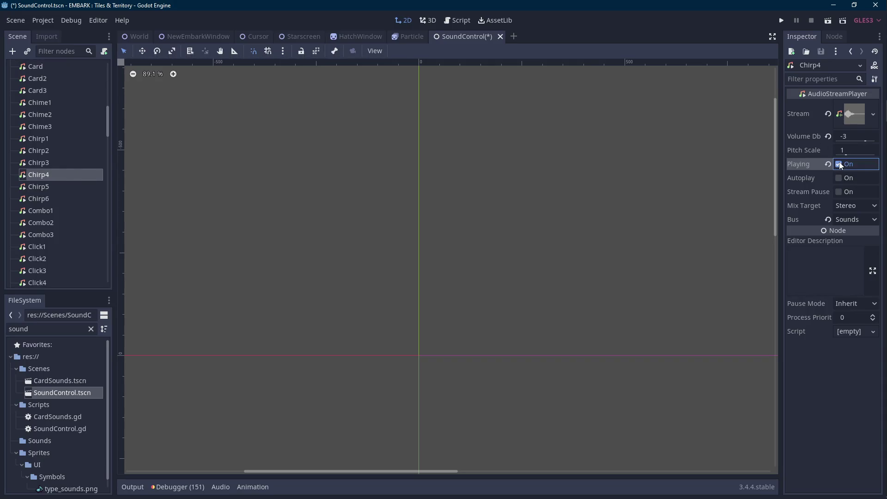
{"action": "left_click", "coordinate": [74, 164]}
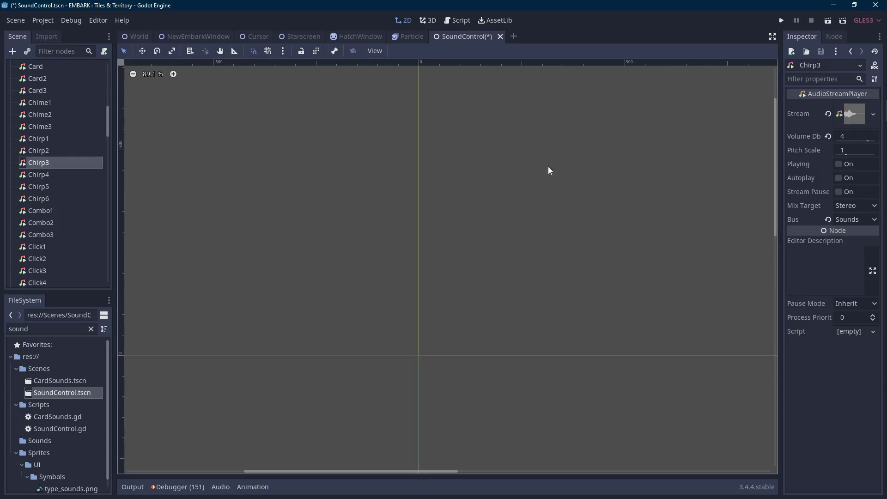
{"action": "left_click", "coordinate": [839, 164]}
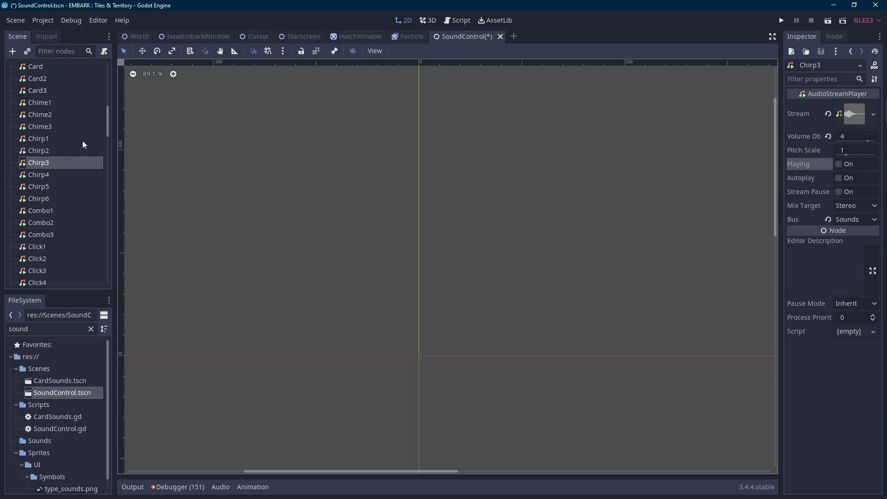
{"action": "left_click", "coordinate": [86, 150]}
{"action": "left_click", "coordinate": [839, 164]}
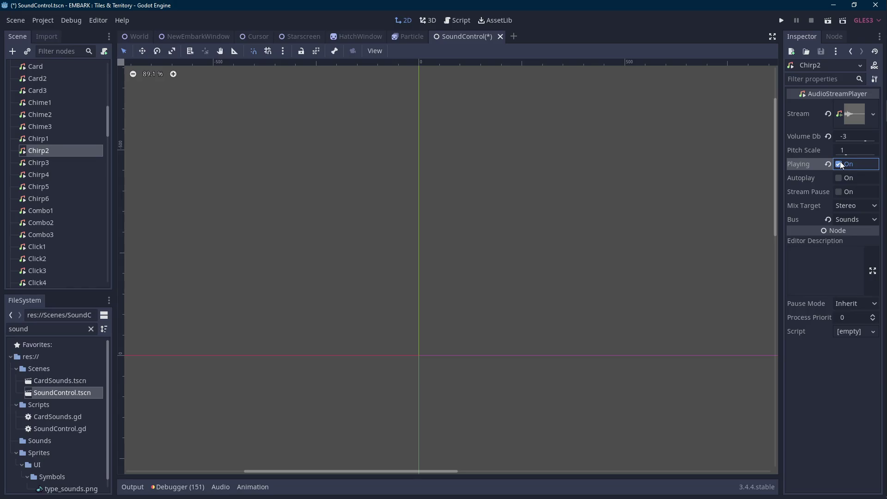
{"action": "left_click", "coordinate": [79, 140]}
{"action": "left_click", "coordinate": [848, 165]}
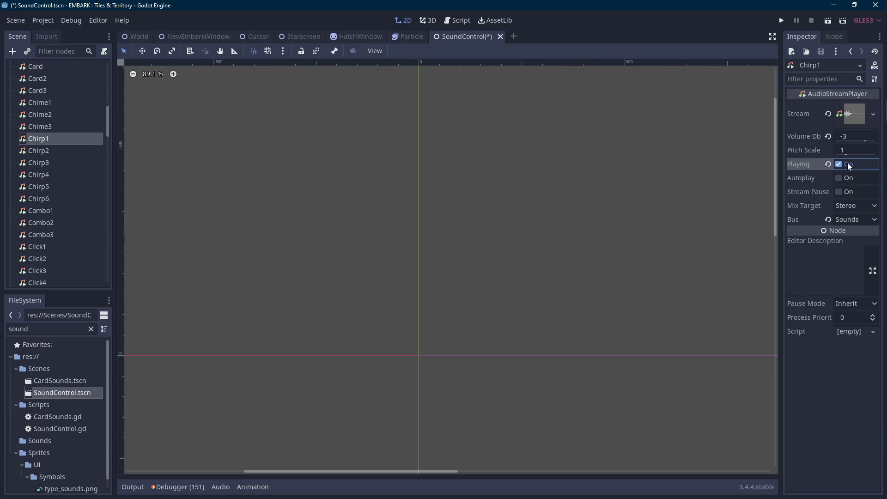
Scroll up and preview the Alert8 and Alert7 sounds, replaying Alert7.
{"action": "scroll", "coordinate": [69, 194], "scroll_direction": "up", "scroll_amount": 5}
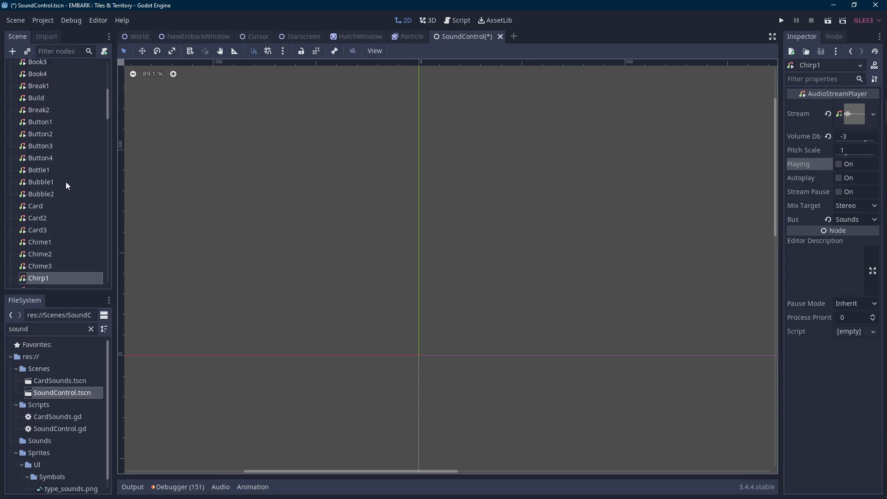
{"action": "scroll", "coordinate": [66, 183], "scroll_direction": "up", "scroll_amount": 2}
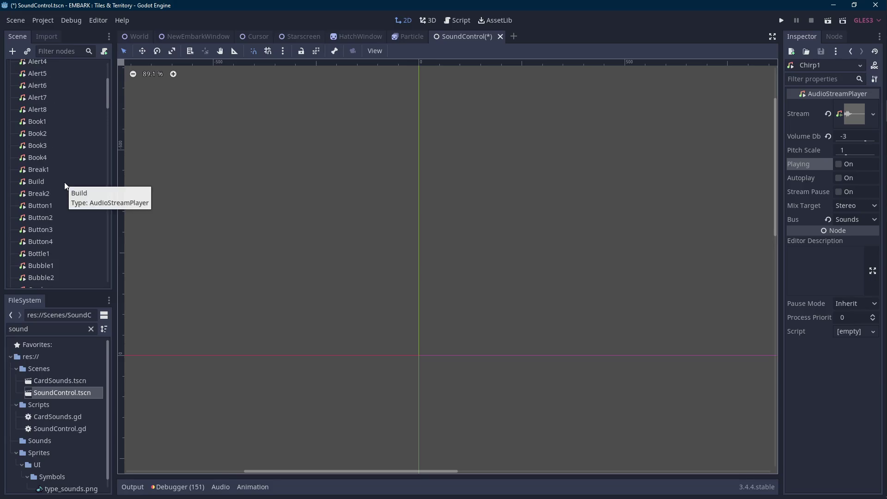
{"action": "scroll", "coordinate": [65, 185], "scroll_direction": "up", "scroll_amount": 1}
{"action": "scroll", "coordinate": [60, 191], "scroll_direction": "up", "scroll_amount": 2}
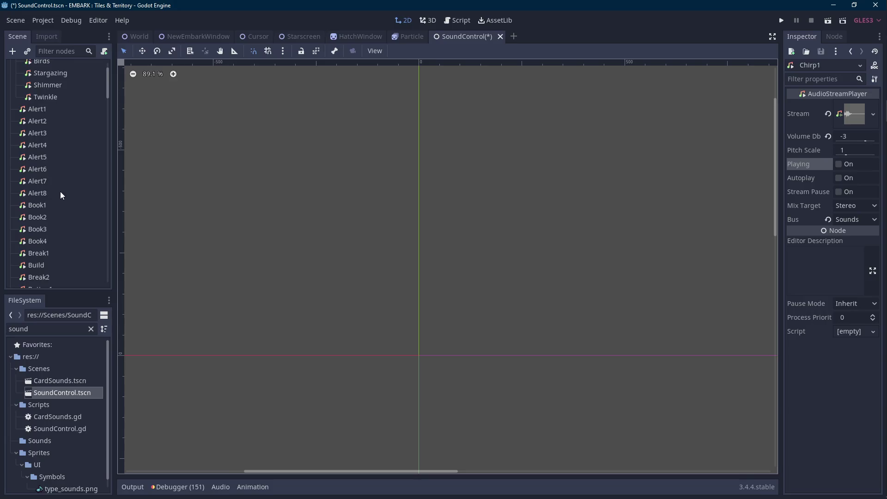
{"action": "left_click", "coordinate": [74, 191]}
{"action": "left_click", "coordinate": [845, 163]}
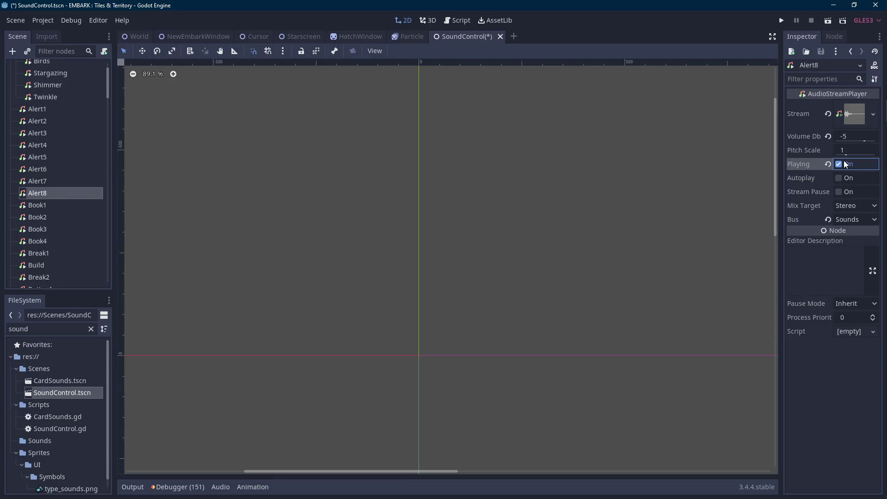
{"action": "left_click", "coordinate": [70, 180]}
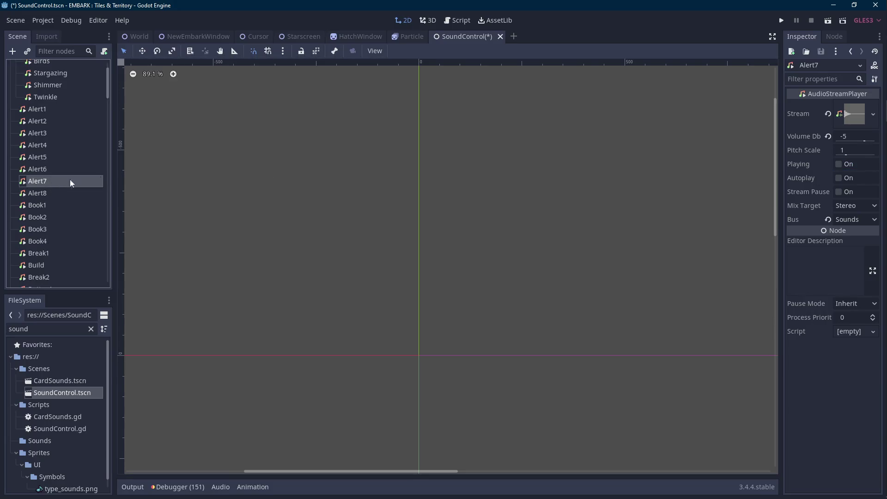
{"action": "left_click", "coordinate": [845, 164]}
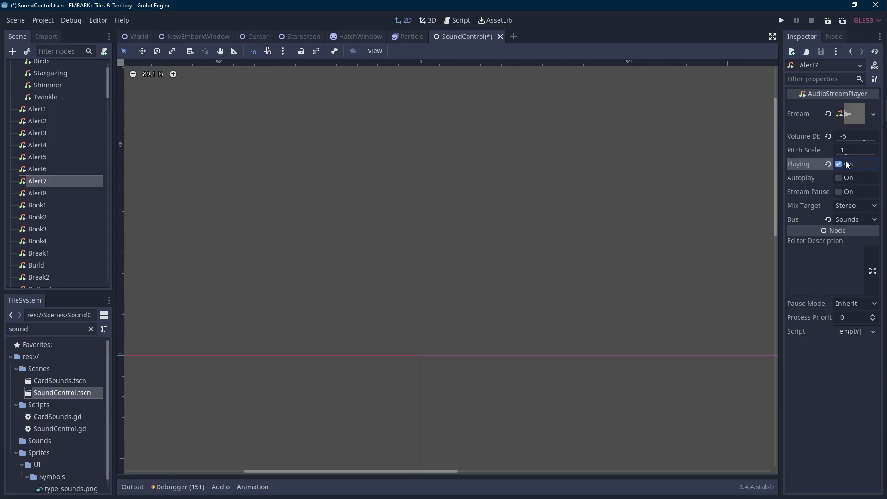
{"action": "left_click", "coordinate": [847, 165]}
Open the SoundControl script and start a project-wide file search with Ctrl+Shift+F.
{"action": "scroll", "coordinate": [65, 156], "scroll_direction": "up", "scroll_amount": 2}
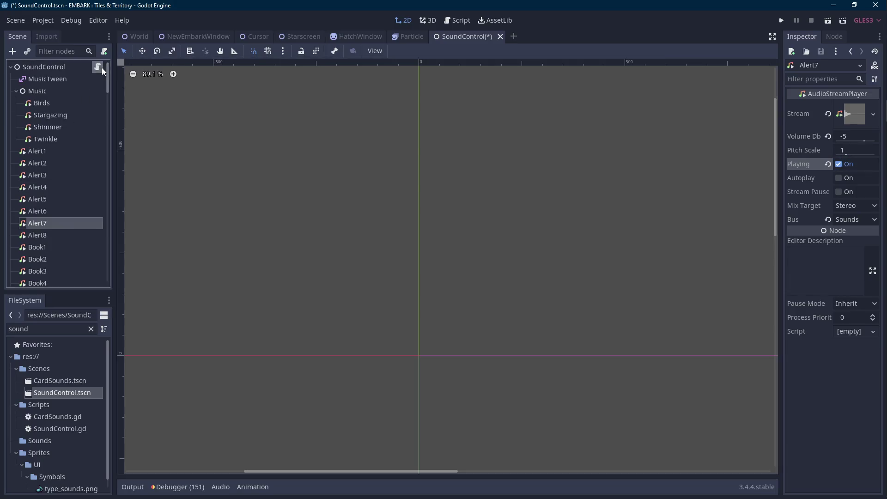
{"action": "left_click", "coordinate": [97, 67]}
{"action": "key", "text": "ctrl+shift+f"}
Search the project files for Alert7, which finds no matches, and return to the 2D scene.
{"action": "type", "text": "Alert"}
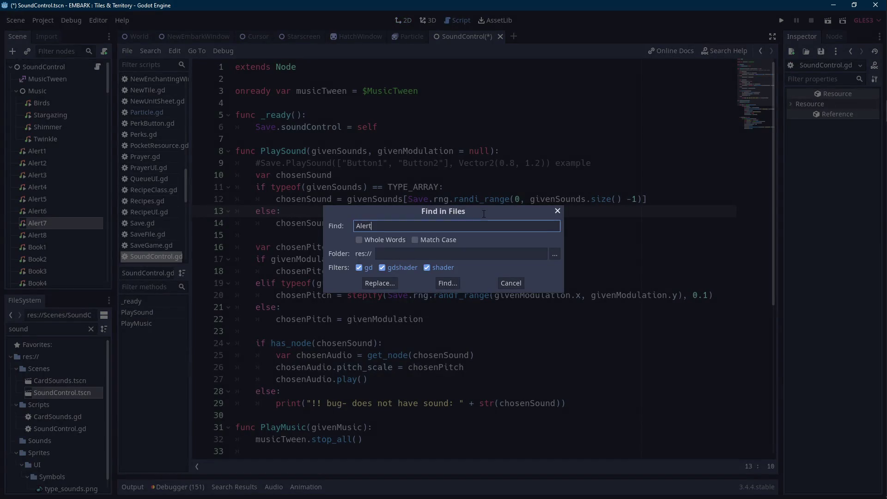
{"action": "type", "text": "7"}
{"action": "key", "text": "Return"}
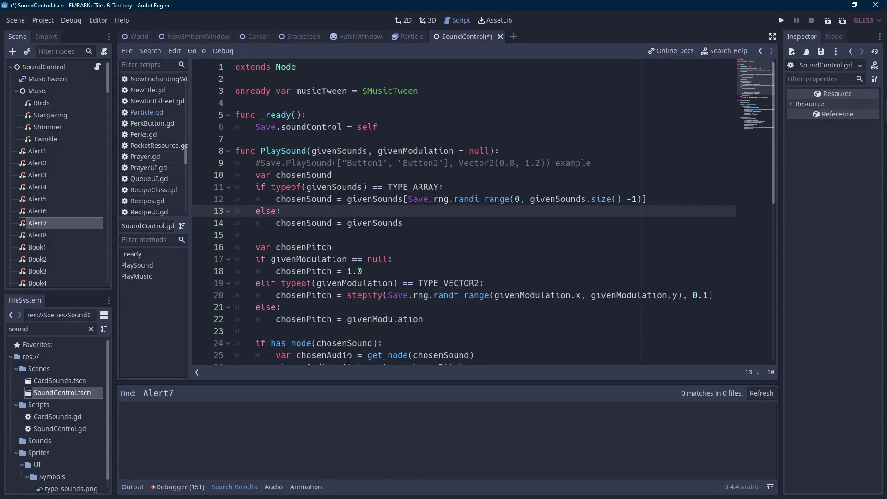
{"action": "left_click", "coordinate": [56, 221]}
Preview the Alert7, Alert6, Alert5 and Alert4 sounds in the Inspector.
{"action": "left_click", "coordinate": [403, 20]}
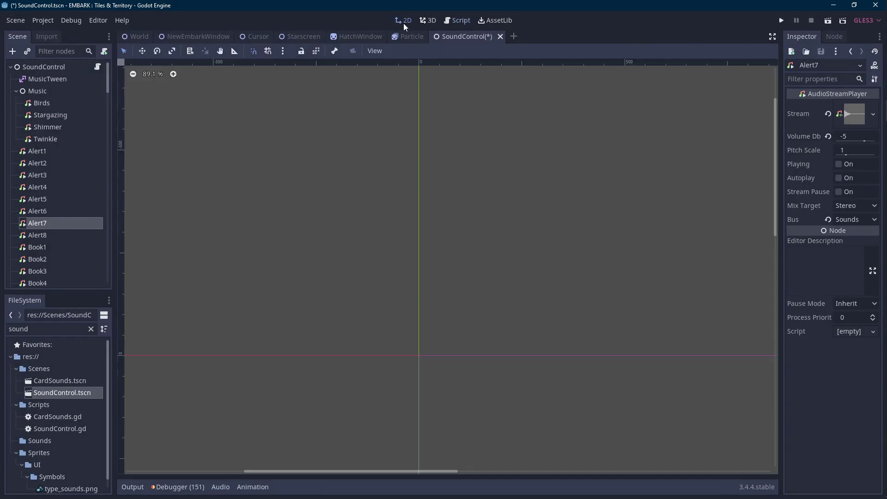
{"action": "left_click", "coordinate": [838, 164]}
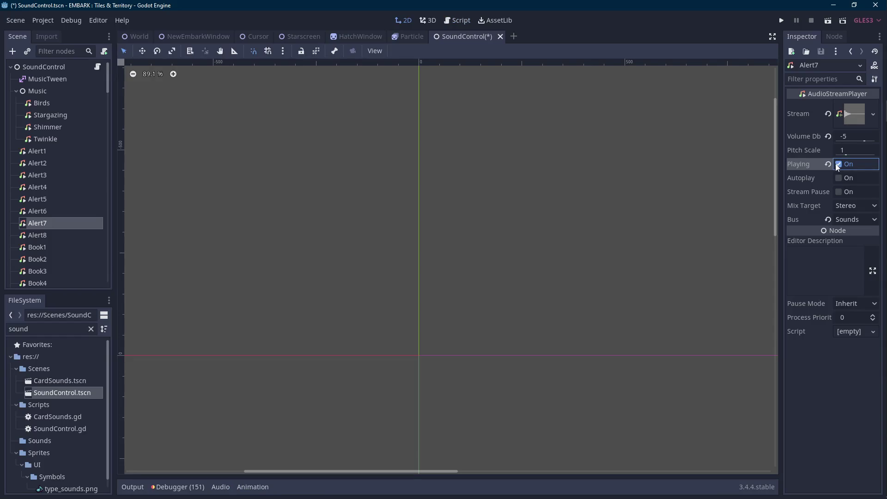
{"action": "left_click", "coordinate": [64, 211]}
{"action": "left_click", "coordinate": [838, 164]}
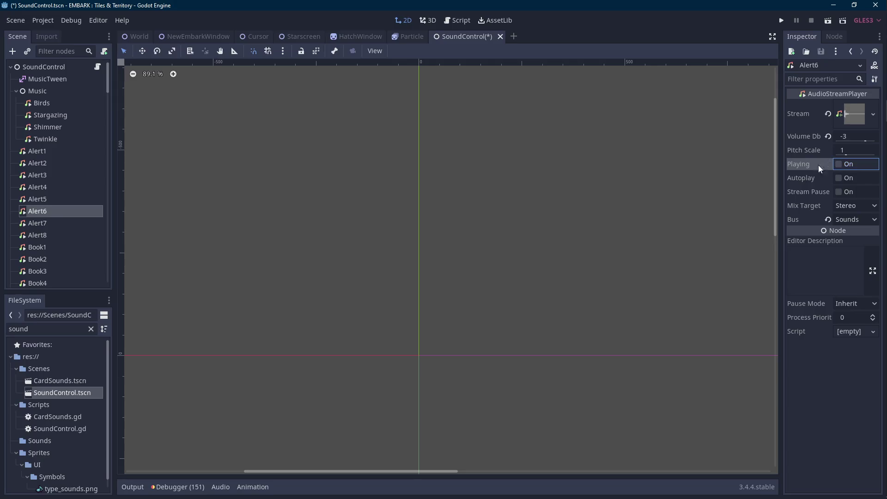
{"action": "left_click", "coordinate": [70, 200]}
{"action": "left_click", "coordinate": [839, 165]}
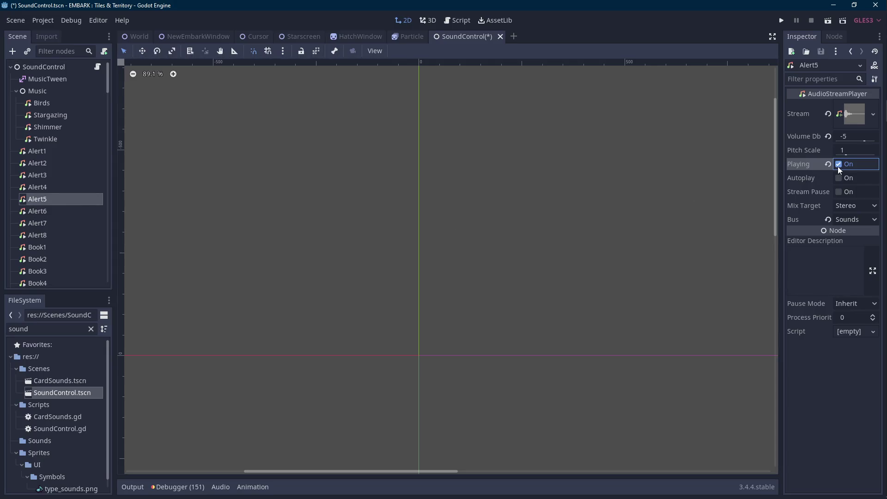
{"action": "left_click", "coordinate": [56, 187]}
{"action": "left_click", "coordinate": [845, 165]}
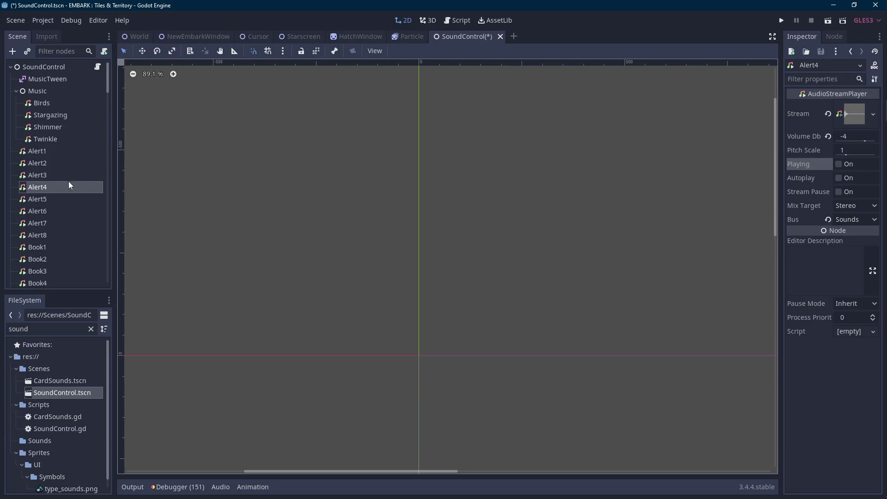
Preview the Alert3, Alert2 and Alert1 sounds in the Inspector.
{"action": "left_click", "coordinate": [71, 174]}
{"action": "left_click", "coordinate": [839, 164]}
{"action": "left_click", "coordinate": [71, 162]}
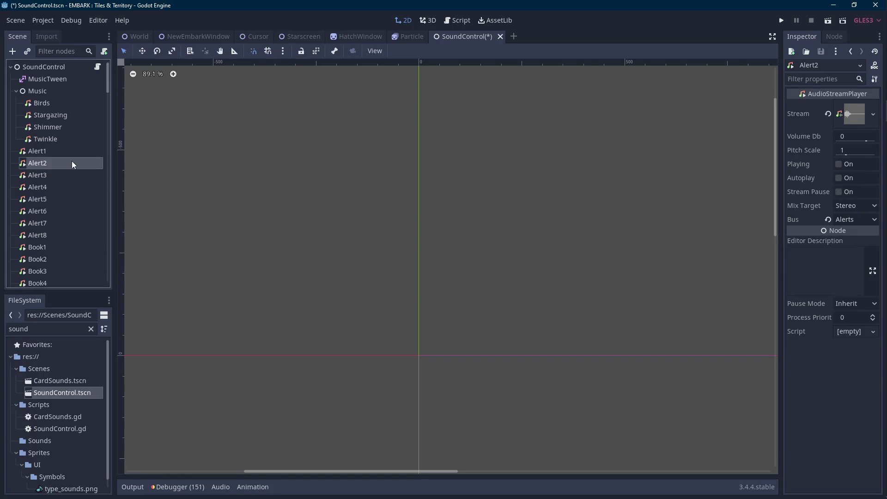
{"action": "left_click", "coordinate": [844, 165]}
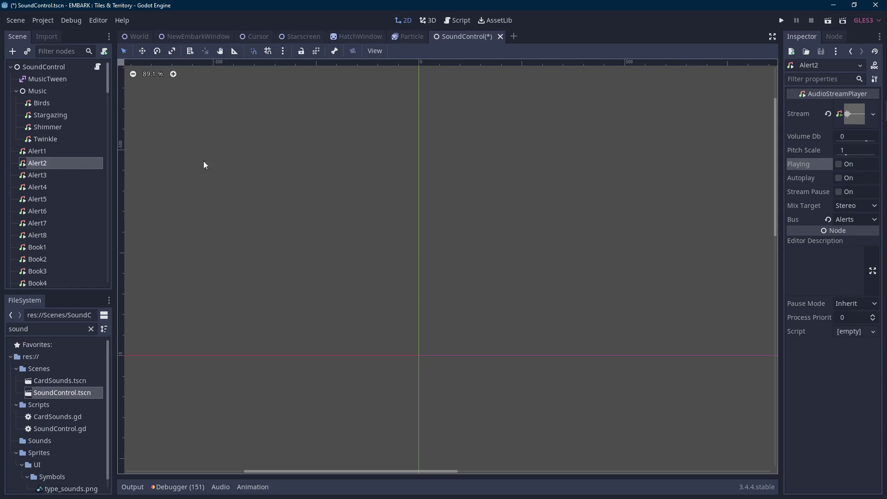
{"action": "left_click", "coordinate": [88, 152]}
{"action": "left_click", "coordinate": [838, 164]}
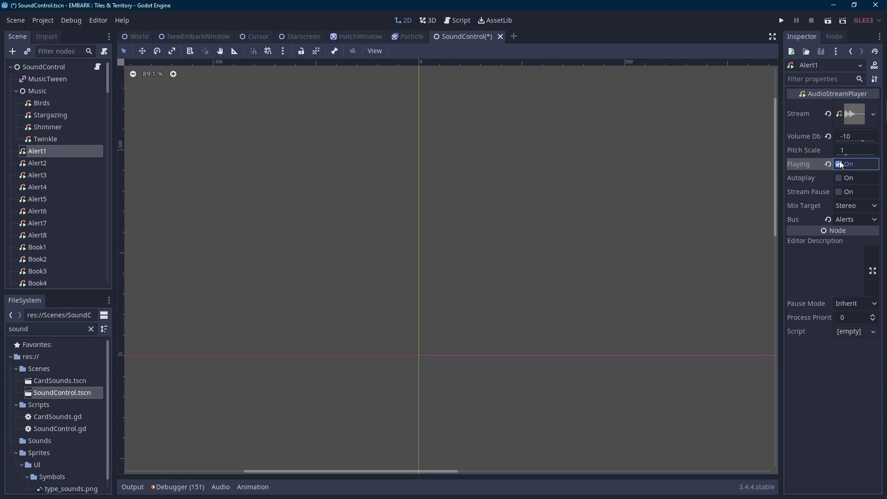
{"action": "scroll", "coordinate": [93, 149], "scroll_direction": "down", "scroll_amount": 6}
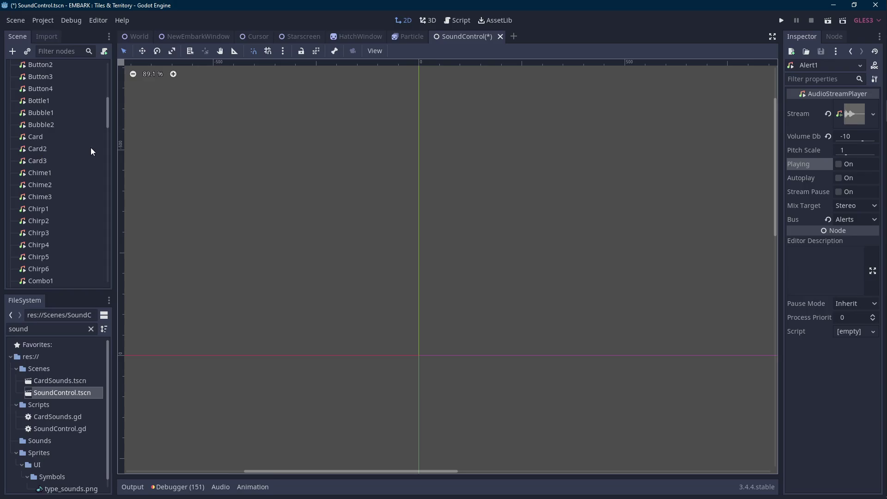
Preview the Chime3 sound and select the Click6 sound node.
{"action": "left_click", "coordinate": [70, 194]}
{"action": "left_click", "coordinate": [844, 164]}
{"action": "left_click", "coordinate": [845, 164]}
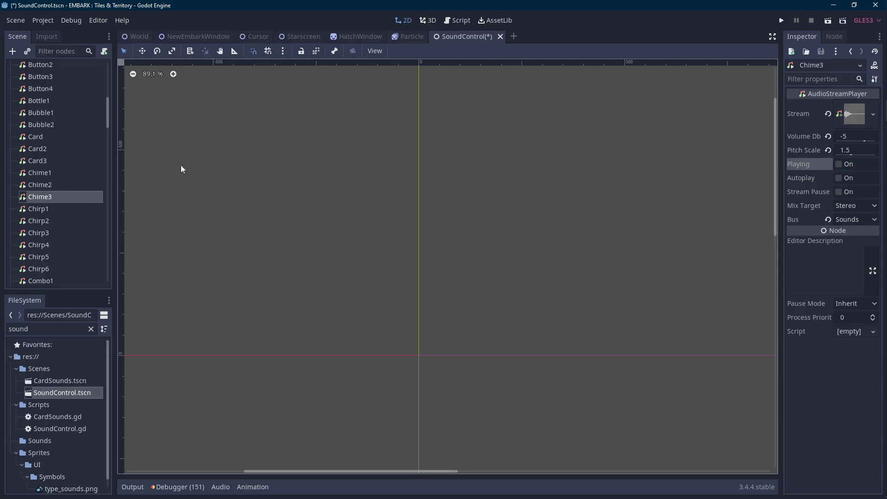
{"action": "scroll", "coordinate": [51, 184], "scroll_direction": "down", "scroll_amount": 4}
{"action": "scroll", "coordinate": [61, 194], "scroll_direction": "down", "scroll_amount": 4}
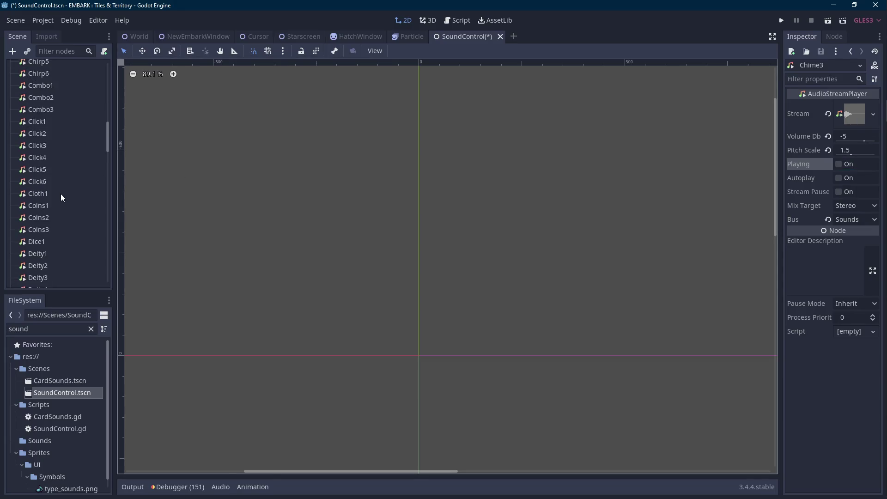
{"action": "left_click", "coordinate": [68, 153]}
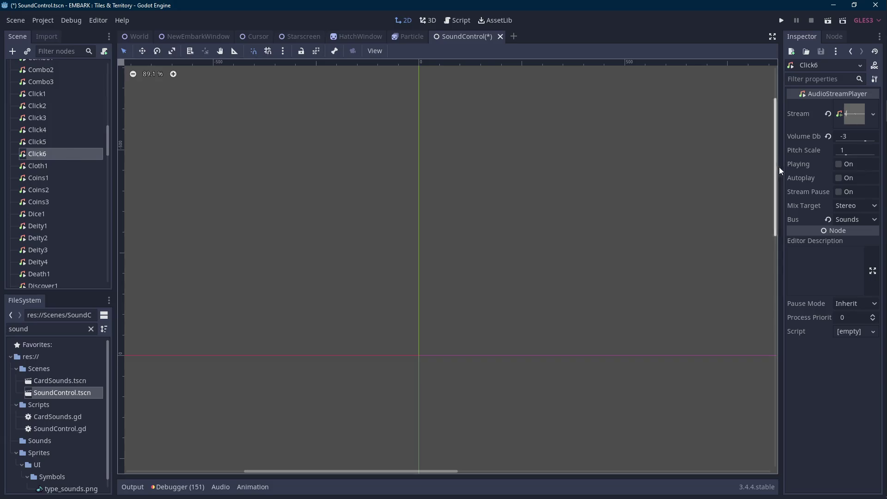
{"action": "scroll", "coordinate": [82, 218], "scroll_direction": "down", "scroll_amount": 4}
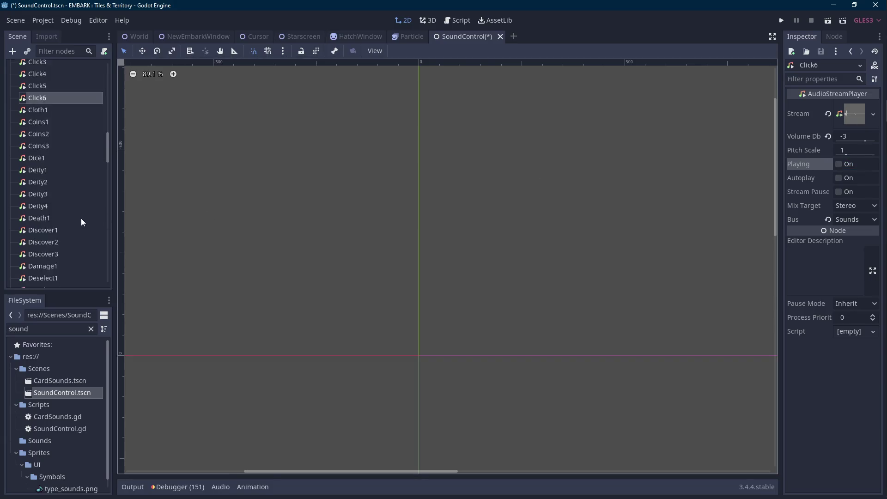
Preview the Discover1, Discover2 and Discover3 sounds, then save the SoundControl scene.
{"action": "left_click", "coordinate": [74, 162]}
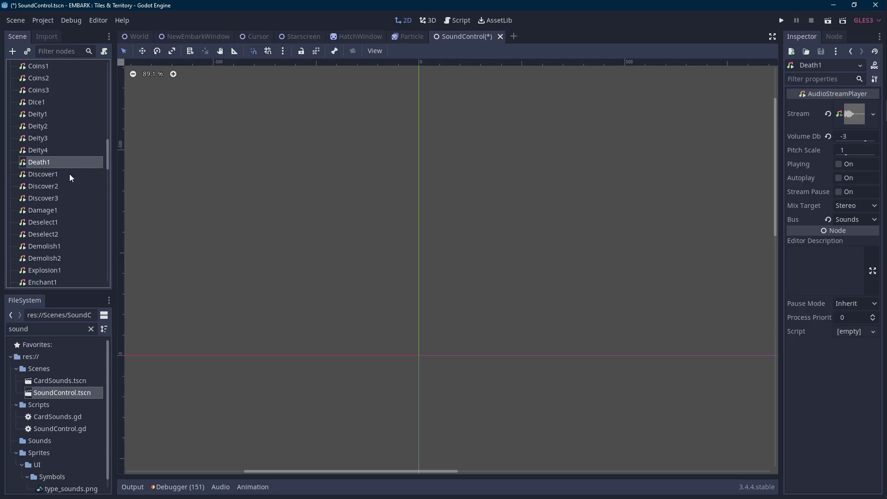
{"action": "left_click", "coordinate": [70, 173]}
{"action": "left_click", "coordinate": [845, 166]}
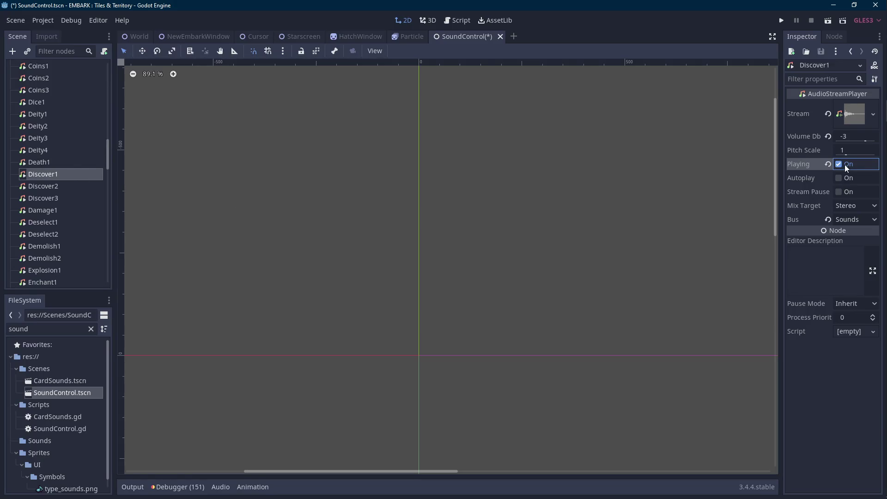
{"action": "left_click", "coordinate": [839, 164]}
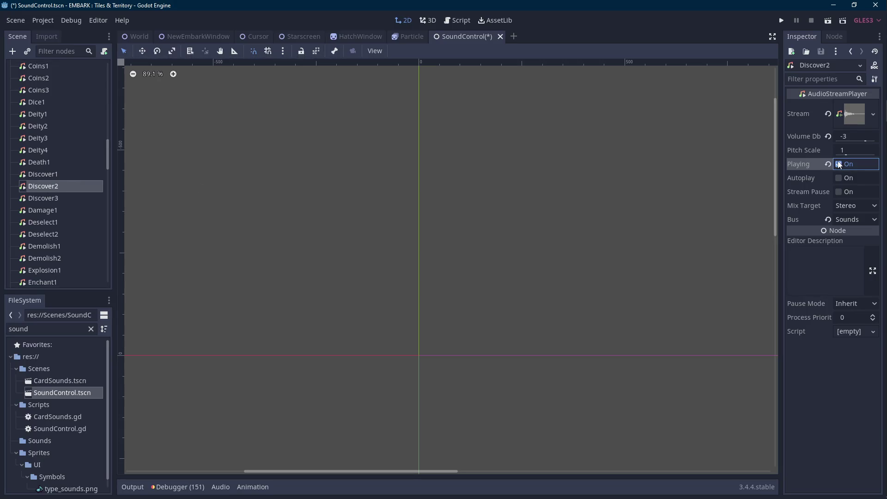
{"action": "left_click", "coordinate": [42, 198]}
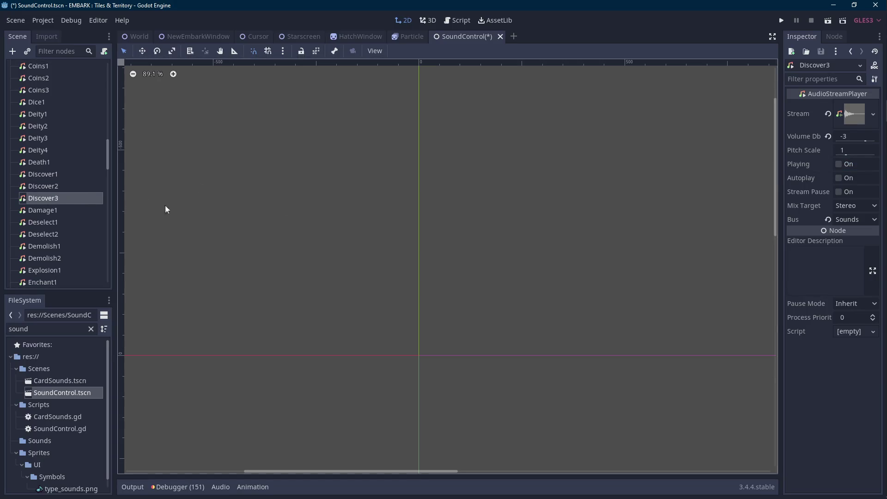
{"action": "left_click", "coordinate": [841, 164]}
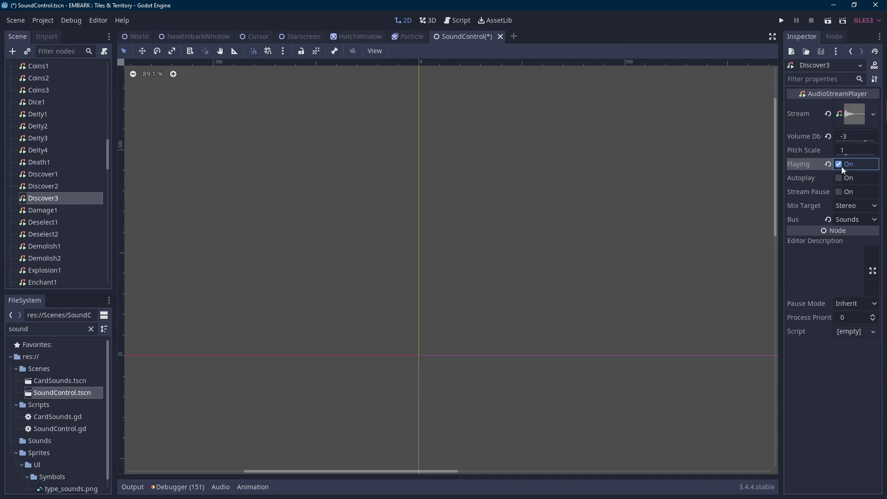
{"action": "key", "text": "ctrl+s"}
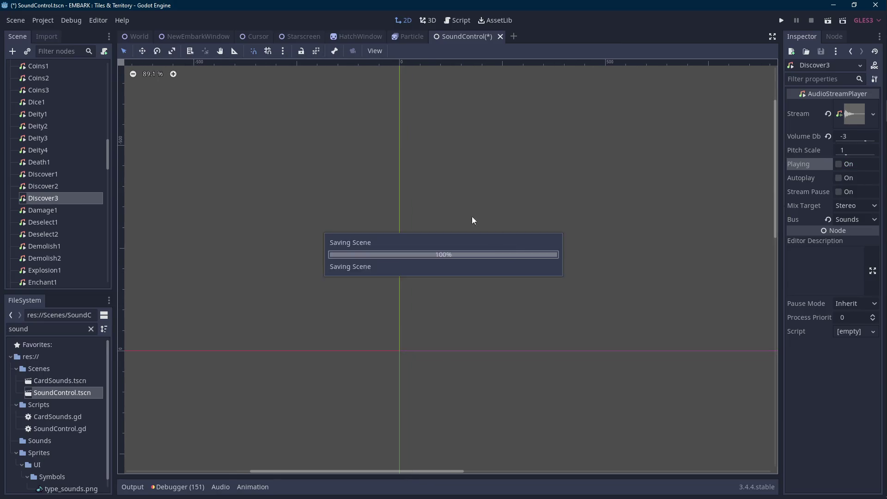
From the SoundControl script, search all project files for Discover1, which finds no uses.
{"action": "scroll", "coordinate": [85, 76], "scroll_direction": "up", "scroll_amount": 10}
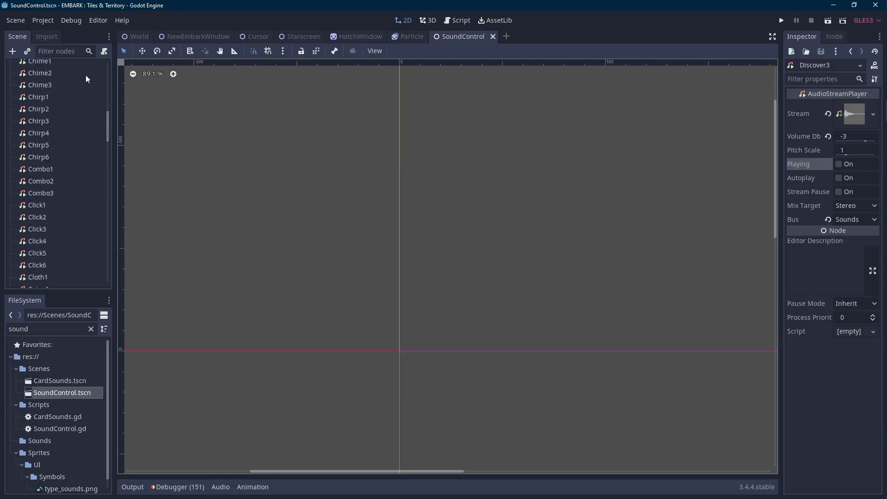
{"action": "left_click", "coordinate": [97, 66]}
{"action": "left_click", "coordinate": [544, 189]}
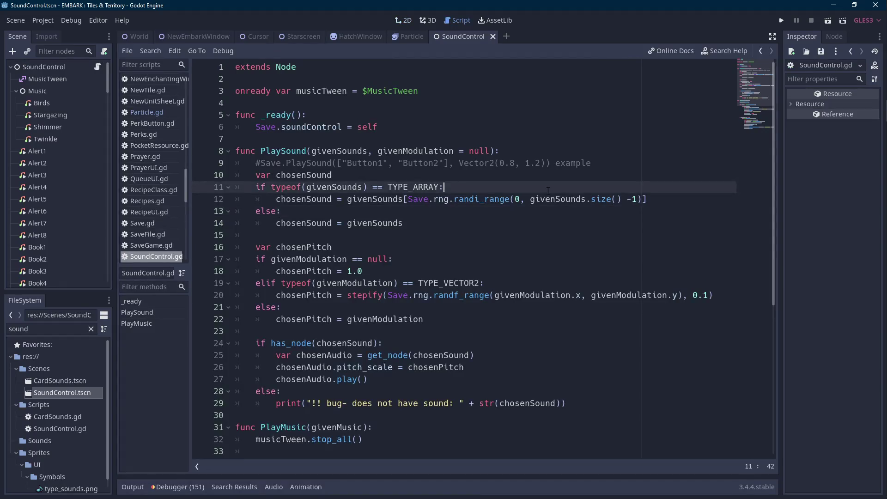
{"action": "key", "text": "ctrl+shift+f"}
{"action": "type", "text": "Diwsc"}
{"action": "key", "text": "BackSpace"}
{"action": "key", "text": "BackSpace"}
{"action": "key", "text": "BackSpace"}
{"action": "type", "text": "scover1"}
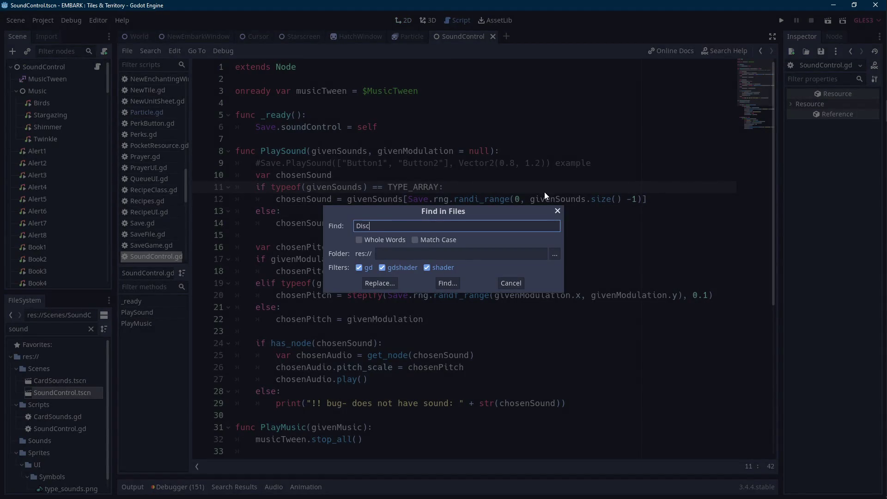
{"action": "key", "text": "Return"}
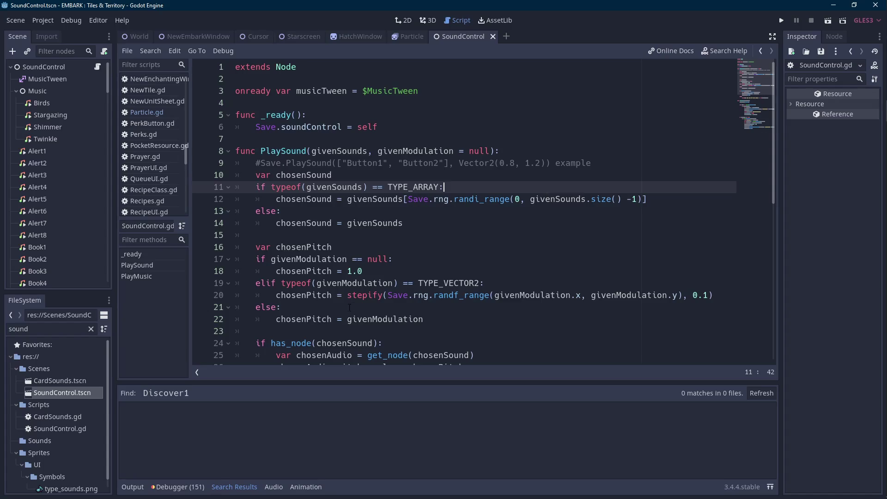
{"action": "key", "text": "ctrl+shift+f"}
{"action": "type", "text": "Discover1"}
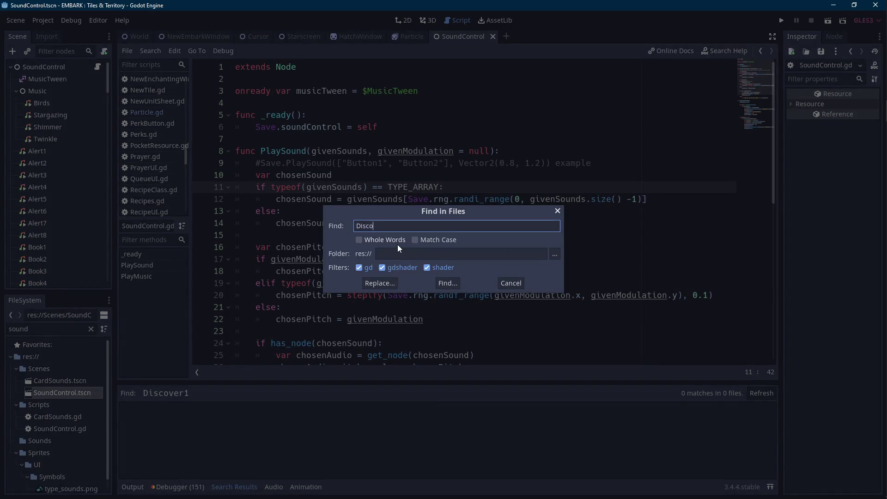
{"action": "key", "text": "Return"}
{"action": "left_click", "coordinate": [234, 487]}
Search the project for Discover2, which finds no matches, then switch to the HatchWindow scene.
{"action": "key", "text": "ctrl+shift+f"}
{"action": "type", "text": "Discover2"}
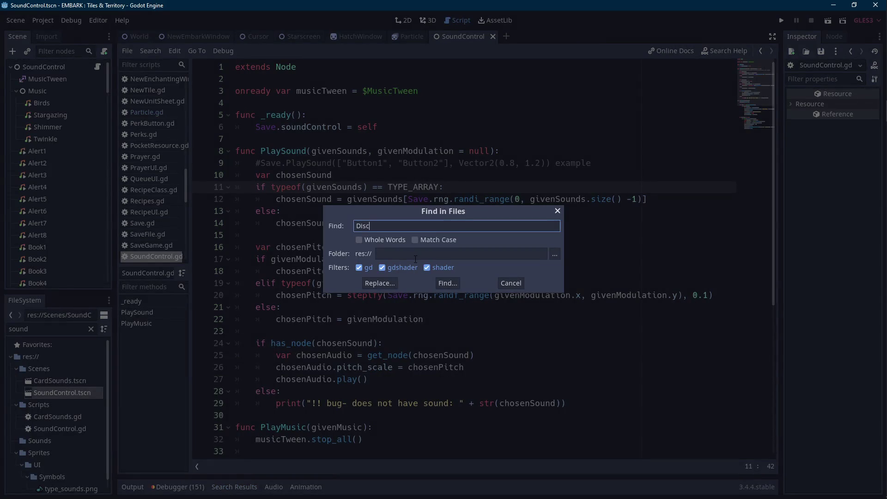
{"action": "key", "text": "Return"}
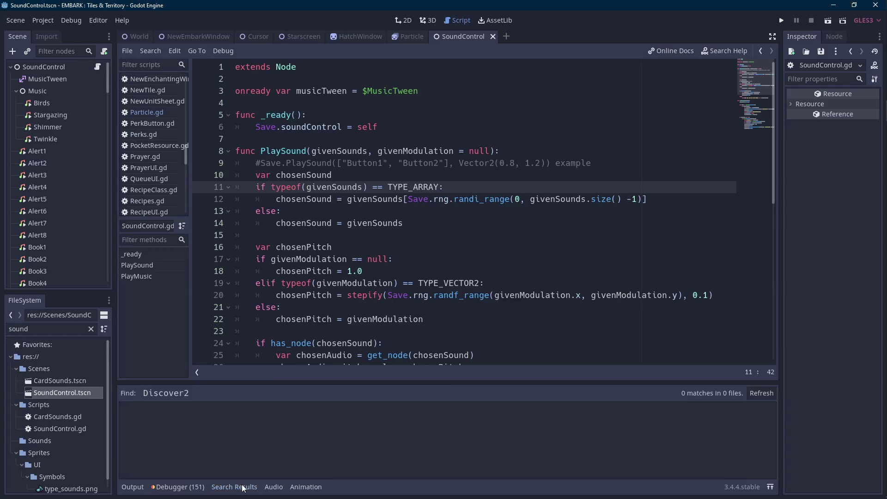
{"action": "left_click", "coordinate": [234, 487]}
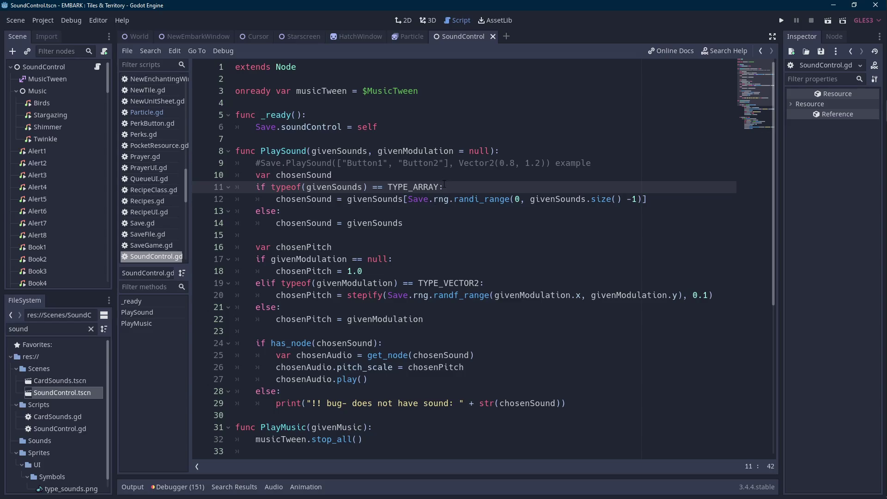
{"action": "left_click", "coordinate": [362, 39]}
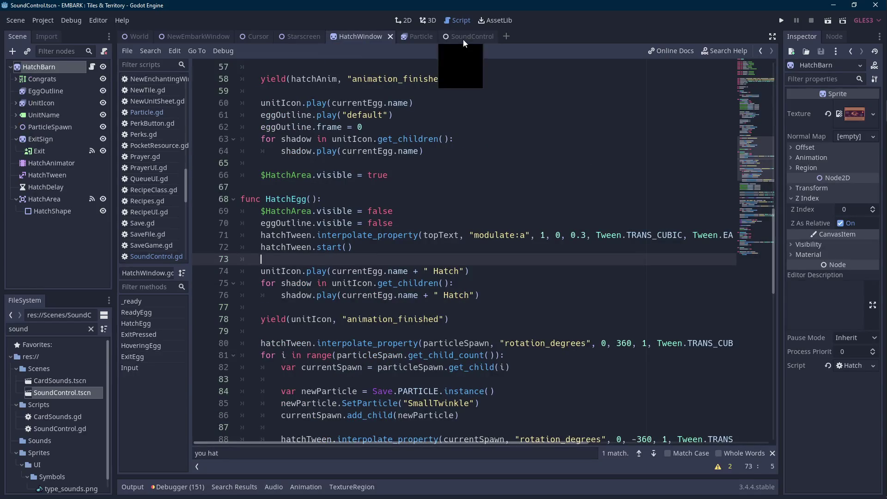
Add a Save.PlaySound call after the CONGRATS_TEXT lines in HatchWindow.gd.
{"action": "left_click", "coordinate": [463, 40]}
{"action": "left_click", "coordinate": [359, 40]}
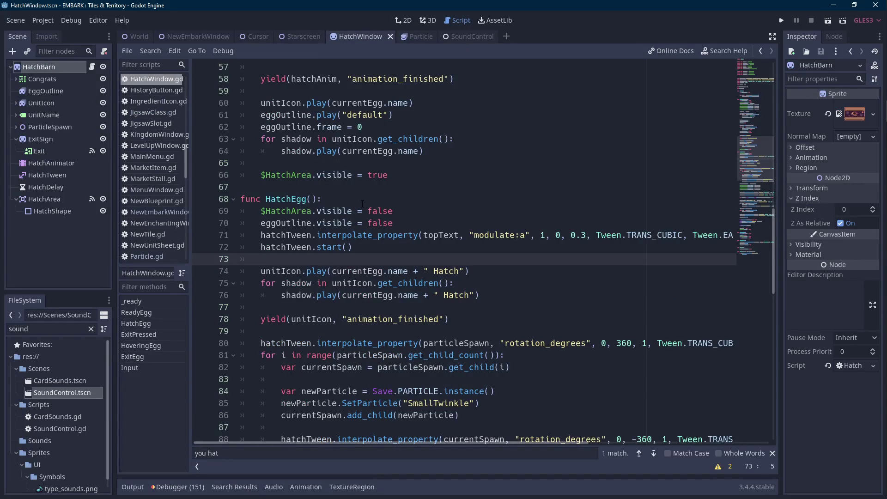
{"action": "scroll", "coordinate": [362, 203], "scroll_direction": "down", "scroll_amount": 3}
{"action": "scroll", "coordinate": [362, 204], "scroll_direction": "down", "scroll_amount": 3}
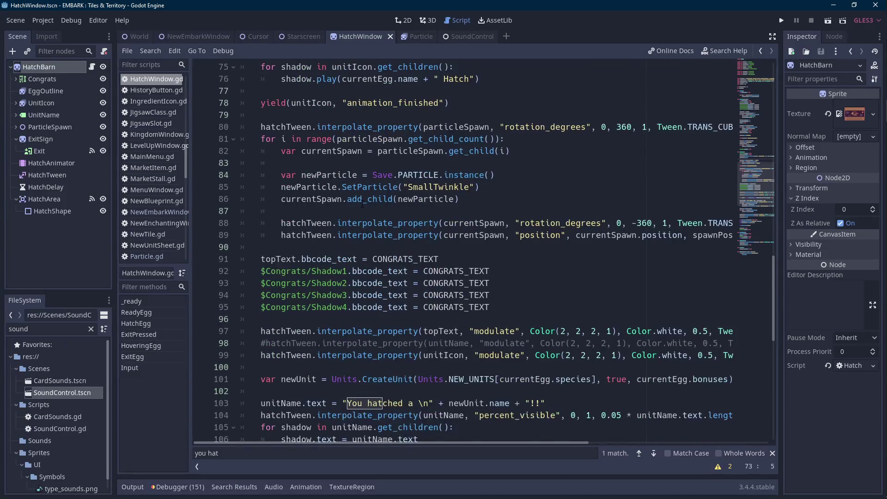
{"action": "scroll", "coordinate": [362, 203], "scroll_direction": "down", "scroll_amount": 3}
{"action": "left_click", "coordinate": [433, 217]}
{"action": "key", "text": "Return"}
{"action": "key", "text": "Return"}
{"action": "type", "text": "Save.PlaySo"}
{"action": "key", "text": "Return"}
Begin the PlaySound argument as a list holding the "Discover1" sound name.
{"action": "key", "text": "Left"}
{"action": "type", "text": "\"\""}
{"action": "key", "text": "BackSpace"}
{"action": "key", "text": "BackSpace"}
{"action": "type", "text": "]["}
{"action": "key", "text": "BackSpace"}
{"action": "key", "text": "BackSpace"}
{"action": "type", "text": "["}
{"action": "left_click", "coordinate": [467, 36]}
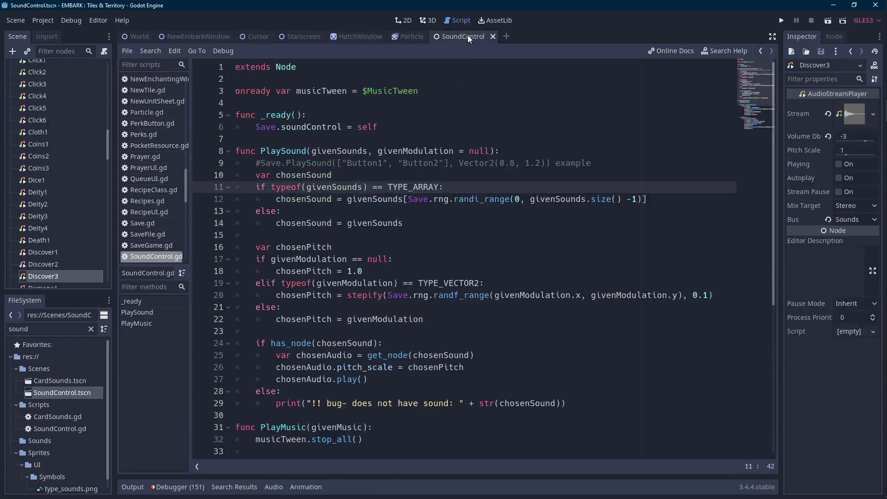
{"action": "left_click", "coordinate": [369, 36]}
{"action": "type", "text": "\"Discover1"}
{"action": "key", "text": "ctrl+shift+Left"}
{"action": "key", "text": "ctrl+Right"}
{"action": "type", "text": ", Discover1"}
{"action": "key", "text": "ctrl+BackSpace"}
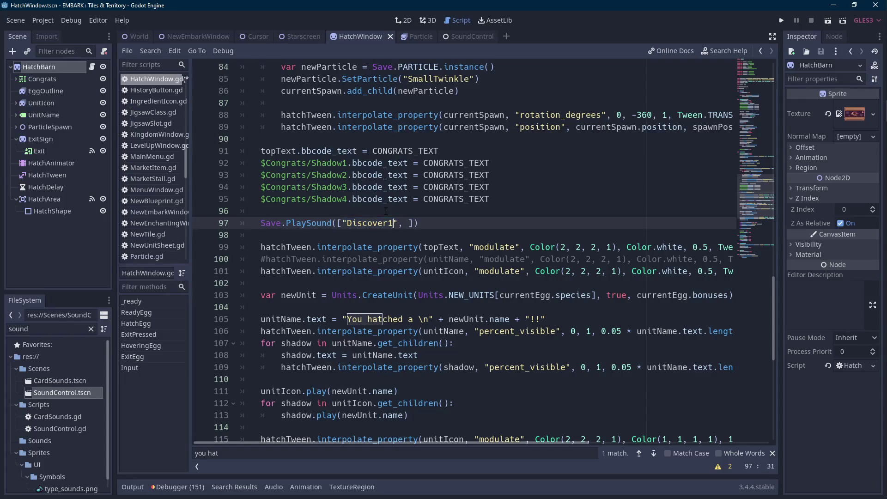
Finish the list as Discover1, Discover2, Discover3, add Vector2(0.9, 1.1), and save.
{"action": "key", "text": "Right"}
{"action": "key", "text": "Right"}
{"action": "type", "text": "\"Discover1\", \"Discover1\""}
{"action": "key", "text": "ctrl+Right"}
{"action": "key", "text": "BackSpace"}
{"action": "type", "text": "2"}
{"action": "key", "text": "ctrl+Right"}
{"action": "key", "text": "ctrl+Right"}
{"action": "key", "text": "BackSpace"}
{"action": "type", "text": "3"}
{"action": "key", "text": "Right"}
{"action": "key", "text": "Right"}
{"action": "type", "text": ", Vector2("}
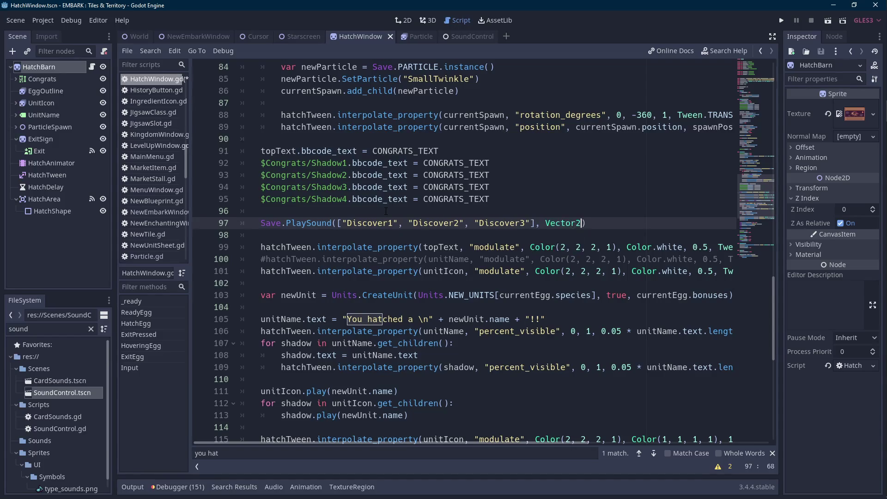
{"action": "type", "text": "0.9, 1"}
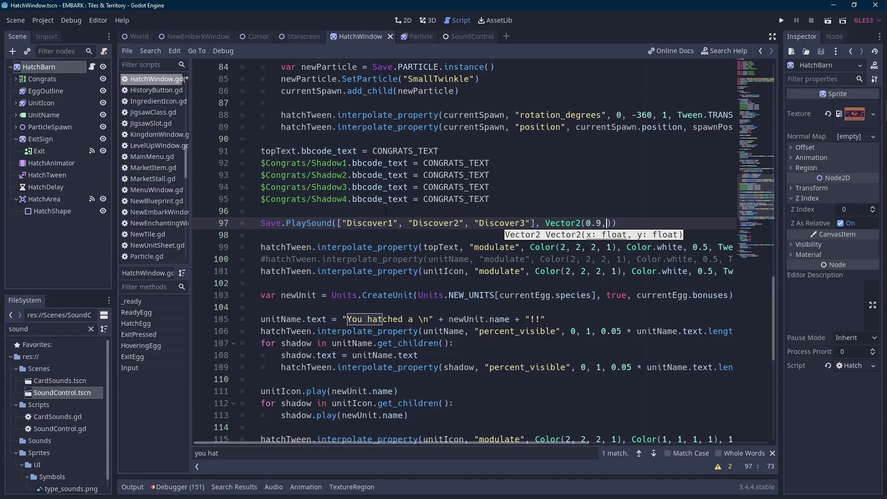
{"action": "type", "text": ".1"}
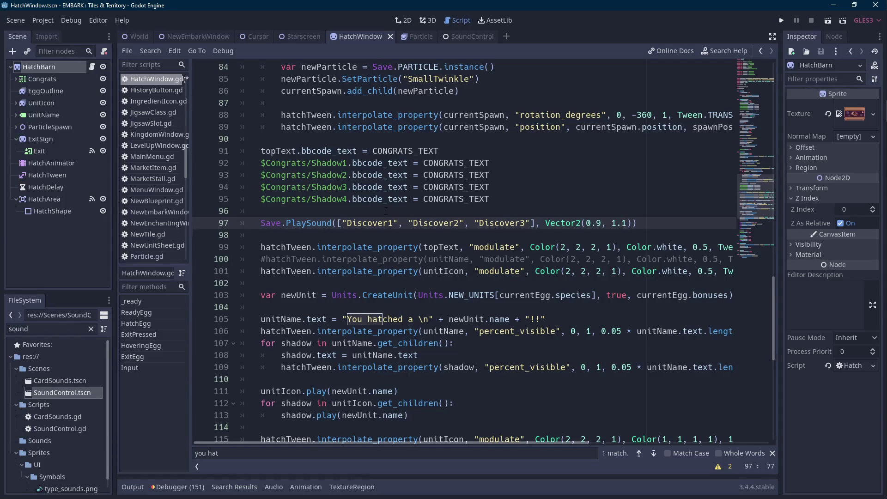
{"action": "key", "text": "ctrl+s"}
{"action": "left_click_drag", "start_coordinate": [639, 222], "coordinate": [260, 223]}
{"action": "key", "text": "ctrl+c"}
{"action": "scroll", "coordinate": [261, 222], "scroll_direction": "up", "scroll_amount": 9}
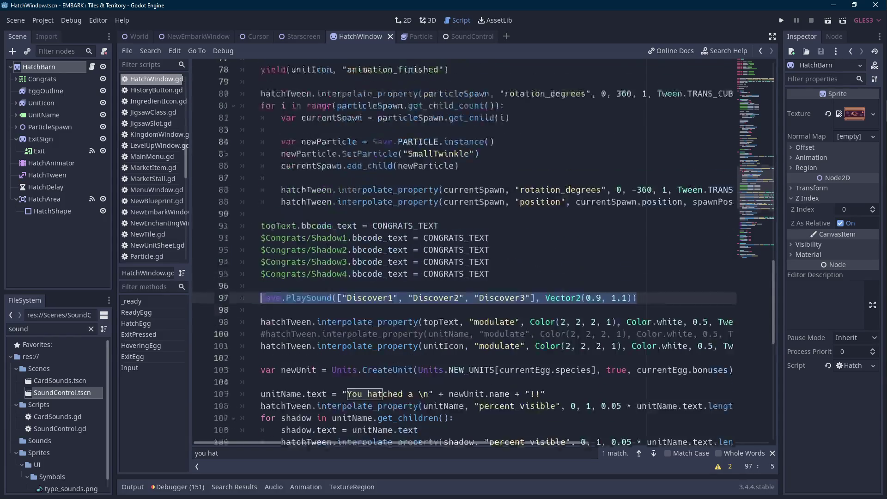
{"action": "left_click", "coordinate": [463, 36]}
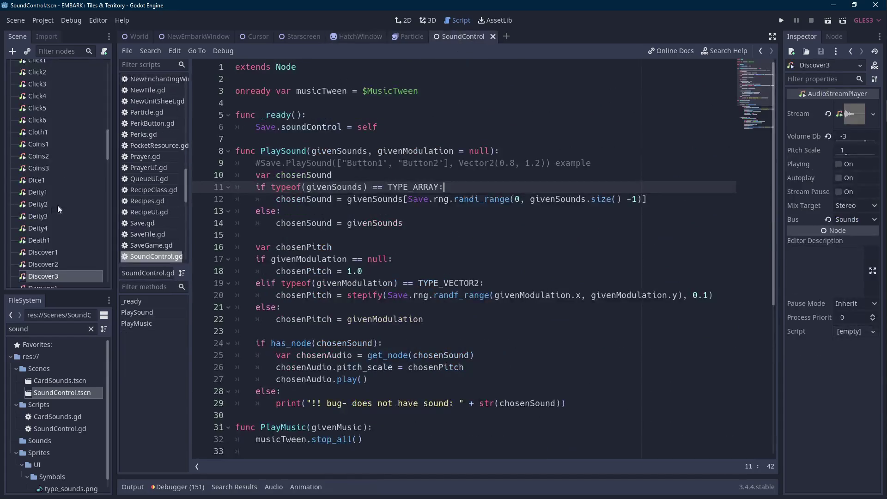
{"action": "scroll", "coordinate": [60, 198], "scroll_direction": "up", "scroll_amount": 3}
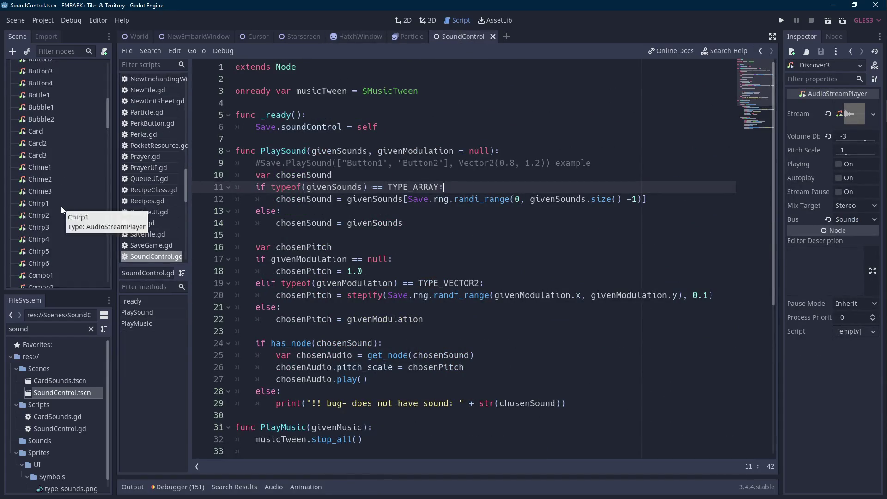
{"action": "scroll", "coordinate": [61, 206], "scroll_direction": "down", "scroll_amount": 4}
{"action": "left_click", "coordinate": [67, 174]}
{"action": "left_click", "coordinate": [837, 165]}
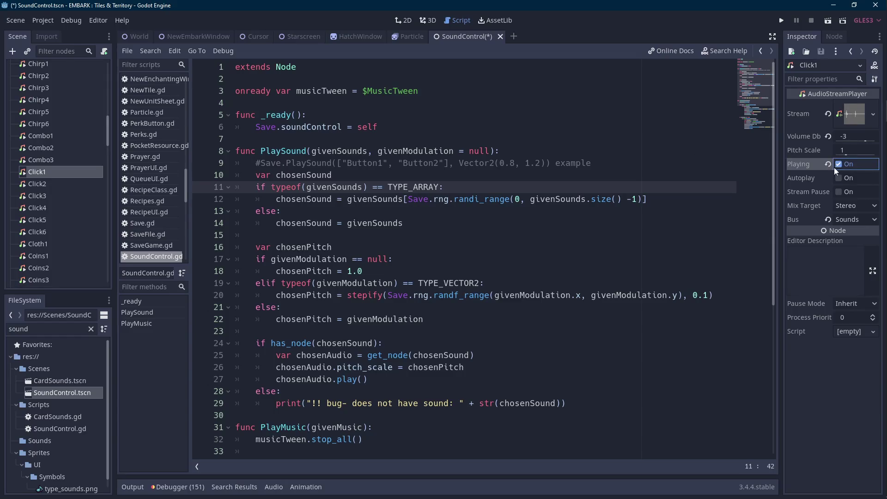
{"action": "key", "text": "ctrl+s"}
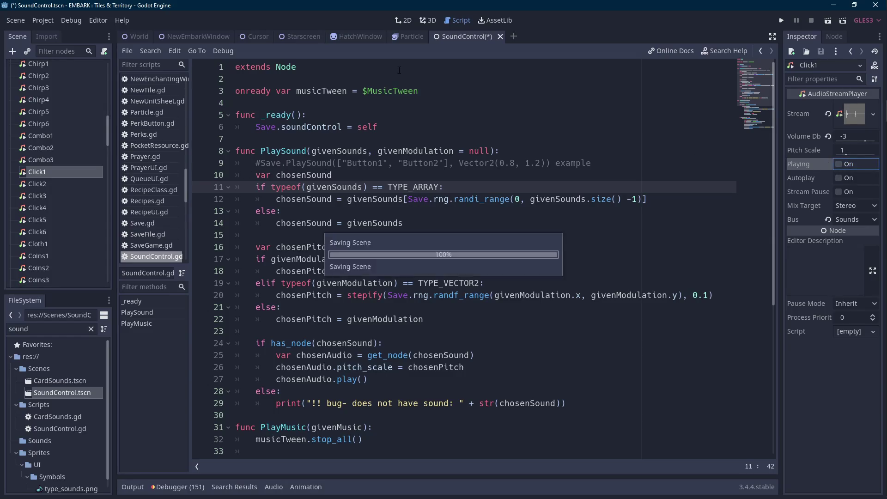
{"action": "key", "text": "Down"}
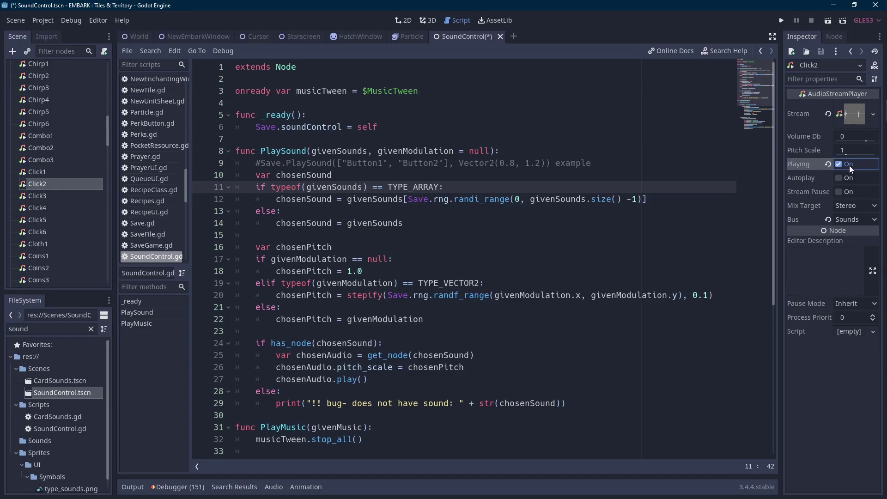
{"action": "left_click", "coordinate": [364, 36]}
{"action": "scroll", "coordinate": [352, 257], "scroll_direction": "up", "scroll_amount": 10}
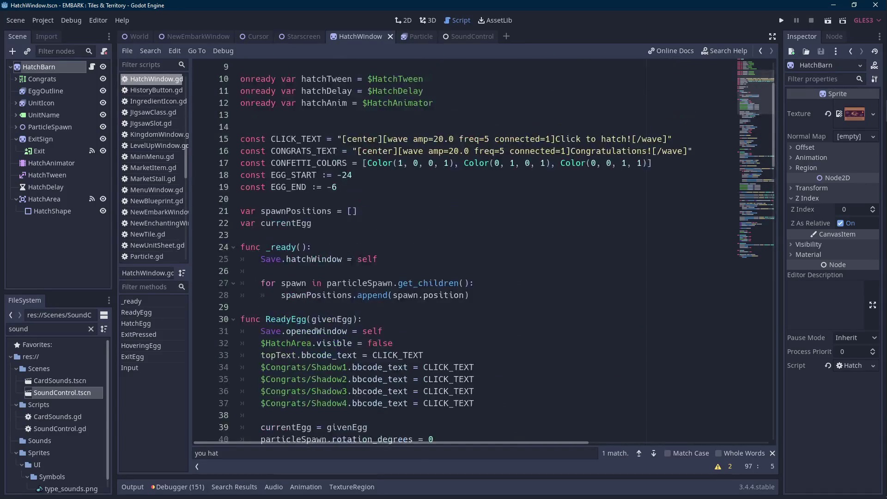
Paste the copied PlaySound line above the HatchEgg() call in the Input function.
{"action": "scroll", "coordinate": [351, 277], "scroll_direction": "down", "scroll_amount": 6}
{"action": "scroll", "coordinate": [348, 292], "scroll_direction": "down", "scroll_amount": 9}
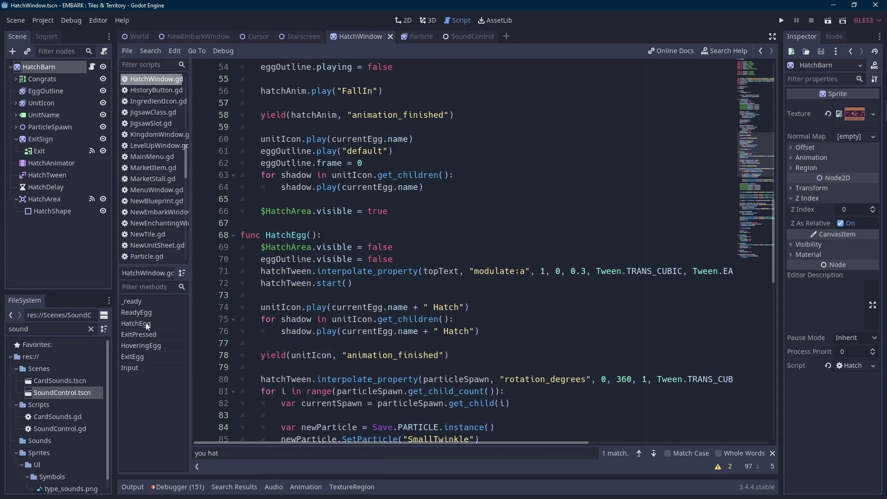
{"action": "left_click", "coordinate": [148, 357]}
{"action": "left_click", "coordinate": [144, 368]}
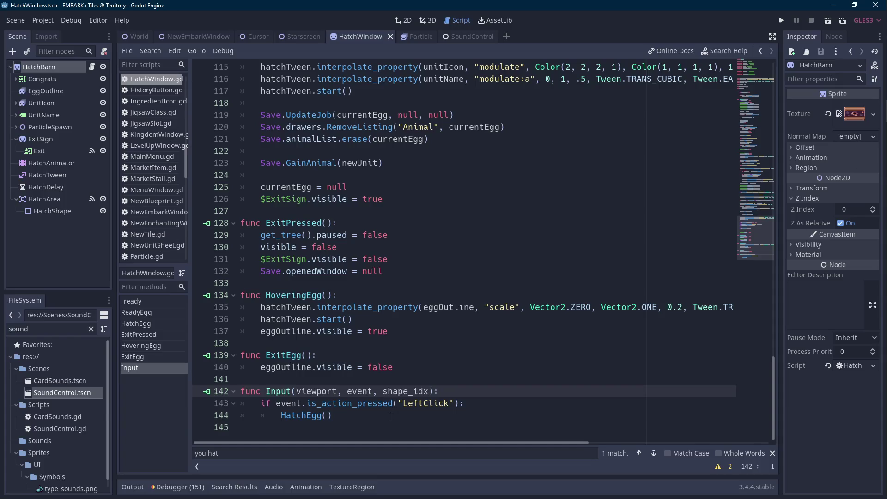
{"action": "left_click", "coordinate": [449, 416]}
{"action": "key", "text": "ctrl+shift+Return"}
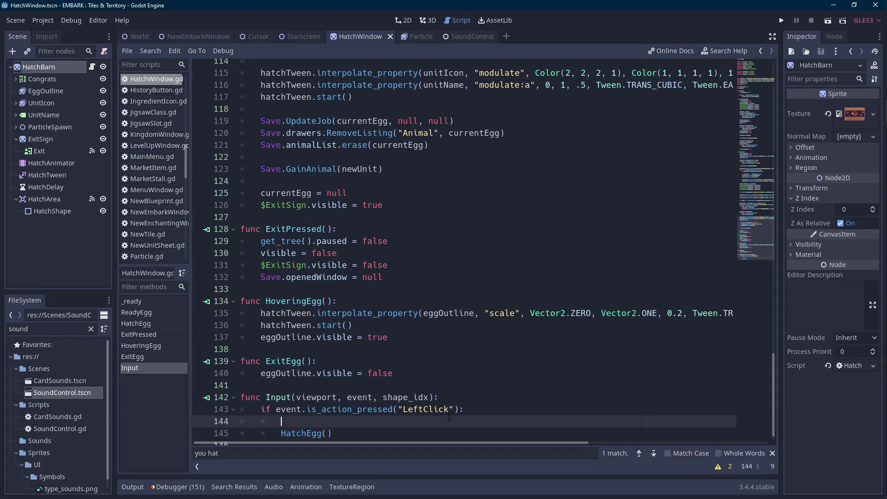
{"action": "key", "text": "ctrl+v"}
Change the pasted line to Save.PlaySound("Click1", Vector2(0.9, 1.1)) and save.
{"action": "scroll", "coordinate": [444, 416], "scroll_direction": "down", "scroll_amount": 1}
{"action": "left_click", "coordinate": [403, 403]}
{"action": "double_click", "coordinate": [403, 403]}
{"action": "type", "text": "Click1"}
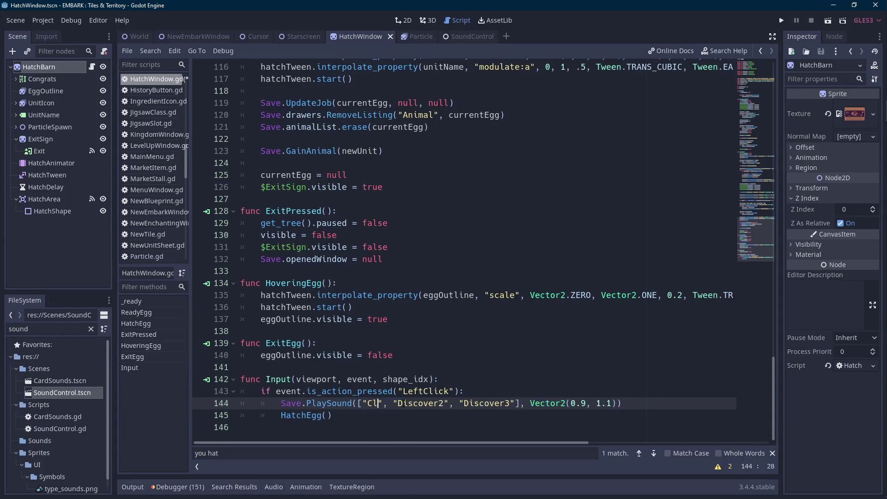
{"action": "key", "text": "shift+Right"}
{"action": "key", "text": "shift+Right"}
{"action": "key", "text": "shift+Right"}
{"action": "key", "text": "shift+Left"}
{"action": "key", "text": "shift+Left"}
{"action": "key", "text": "shift+Left"}
{"action": "key", "text": "BackSpace"}
{"action": "left_click", "coordinate": [367, 404]}
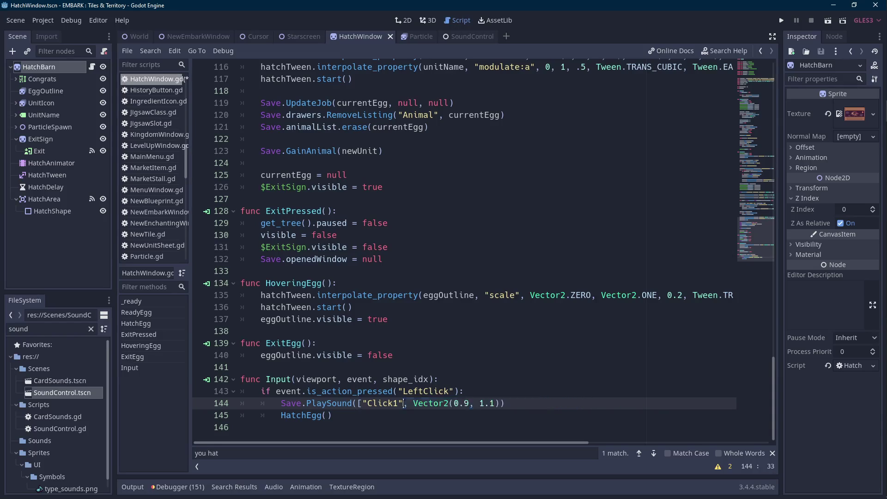
{"action": "key", "text": "BackSpace"}
{"action": "key", "text": "ctrl+Right"}
{"action": "key", "text": "ctrl+Right"}
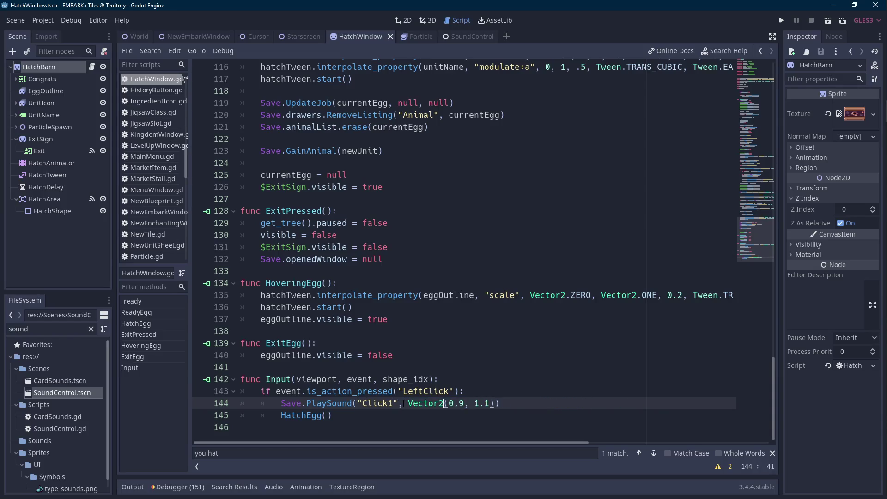
{"action": "key", "text": "ctrl+s"}
Switch to another window and come back to the Godot editor.
{"action": "key", "text": "alt+Tab"}
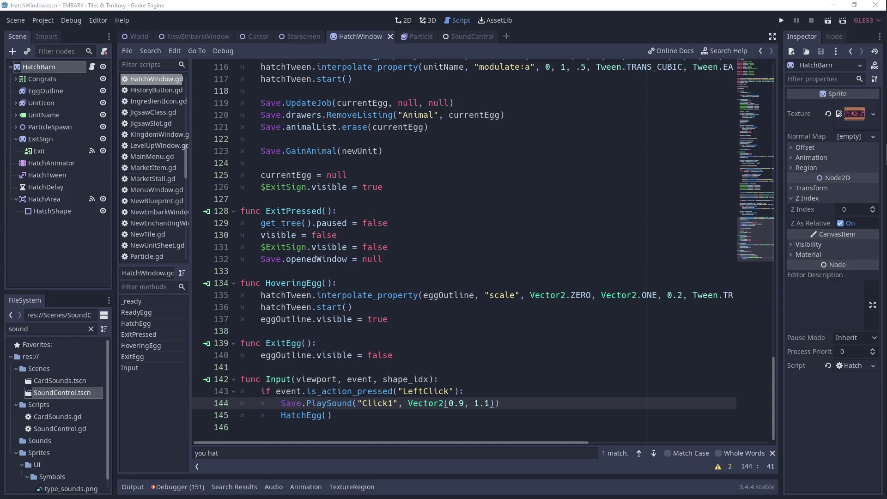
{"action": "left_click", "coordinate": [517, 309]}
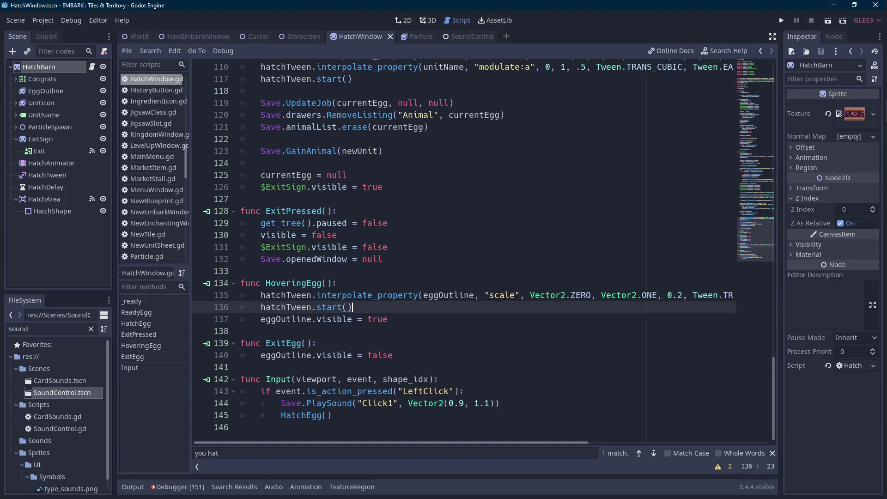
{"action": "key", "text": "alt+Tab"}
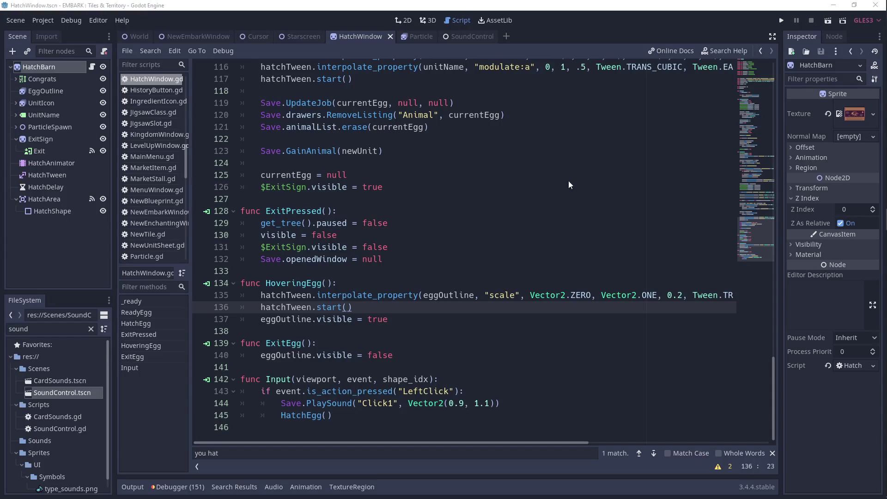
{"action": "left_click", "coordinate": [486, 297]}
Run the game and load the File 1 save.
{"action": "left_click", "coordinate": [782, 21]}
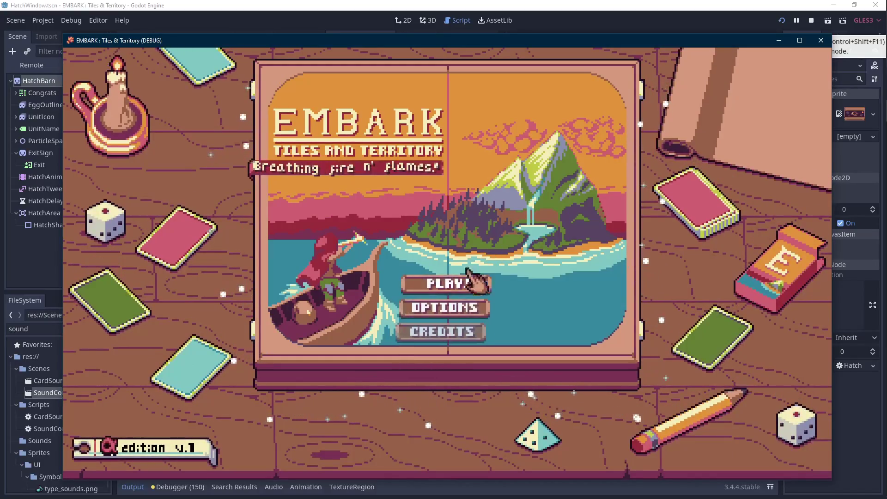
{"action": "left_click", "coordinate": [469, 277]}
{"action": "left_click", "coordinate": [282, 194]}
{"action": "left_click", "coordinate": [487, 310]}
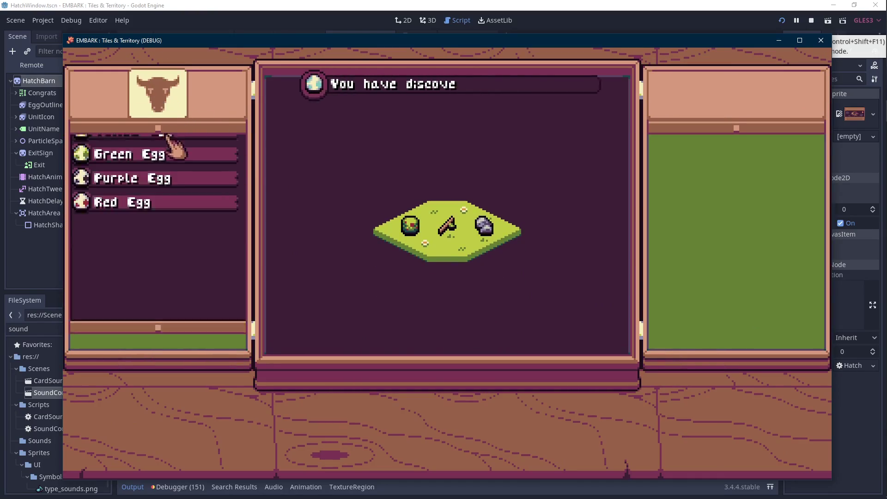
Hatch the Red Egg into a Dragon and dismiss the congratulations message.
{"action": "left_click", "coordinate": [168, 220]}
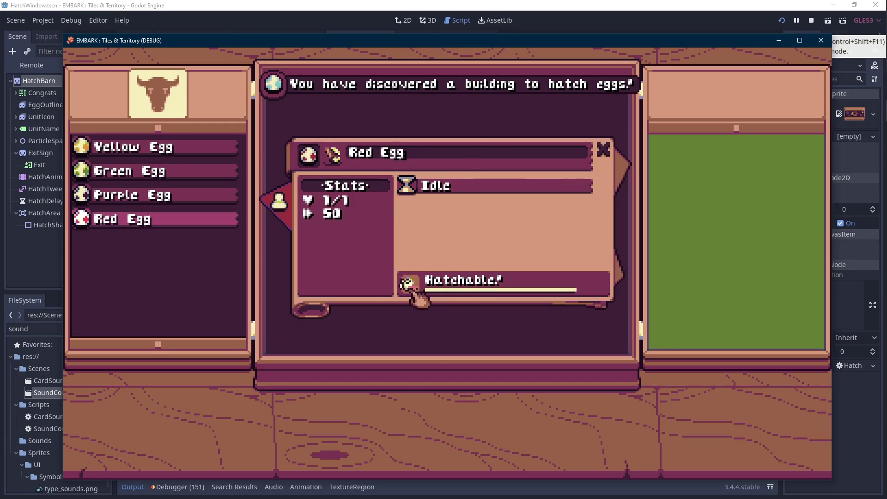
{"action": "left_click", "coordinate": [406, 279]}
{"action": "left_click", "coordinate": [439, 210]}
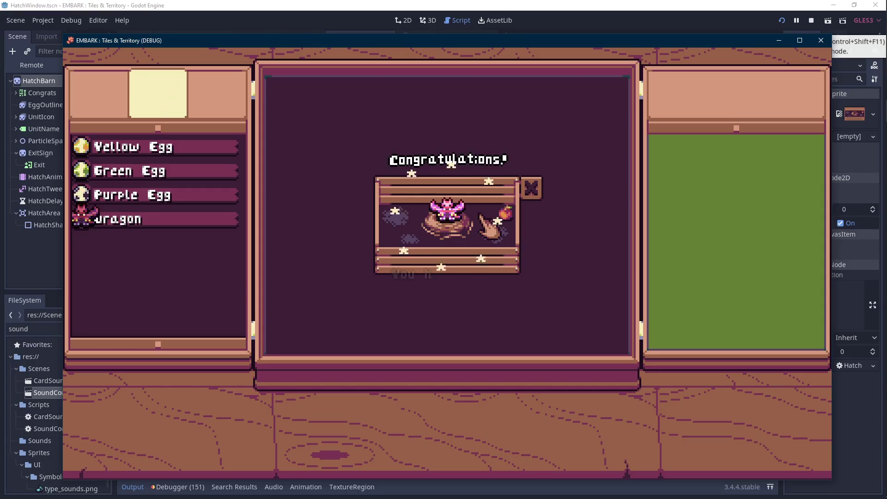
{"action": "left_click", "coordinate": [530, 186]}
Hatch the Purple Egg into a Rock Crab, then close the game and save.
{"action": "left_click", "coordinate": [221, 197]}
{"action": "left_click", "coordinate": [429, 283]}
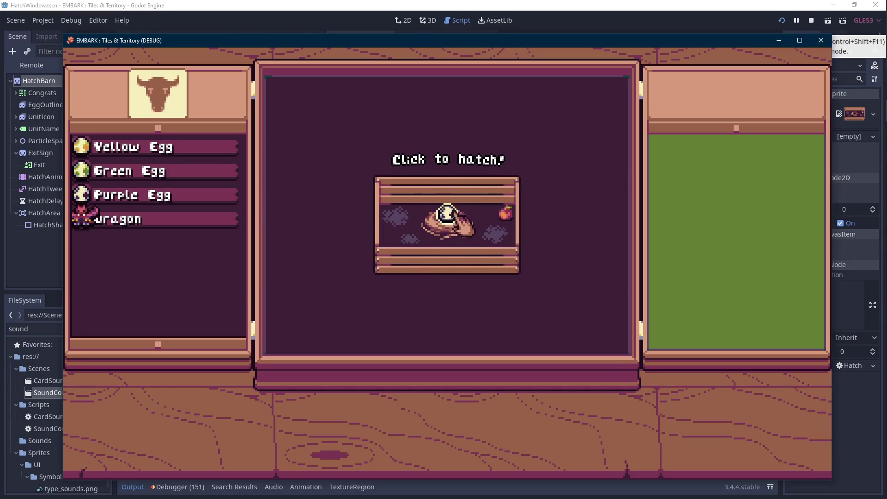
{"action": "left_click", "coordinate": [456, 230]}
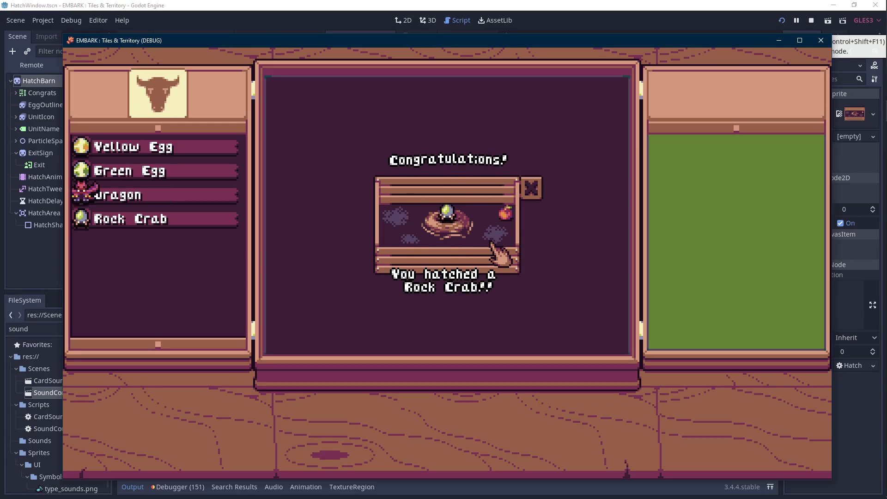
{"action": "left_click", "coordinate": [531, 188]}
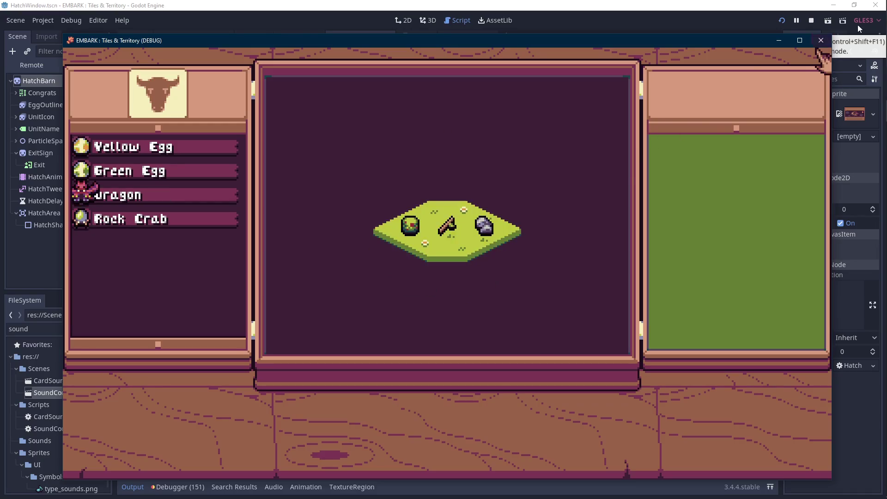
{"action": "left_click", "coordinate": [811, 20]}
{"action": "left_click", "coordinate": [337, 223]}
{"action": "key", "text": "ctrl+s"}
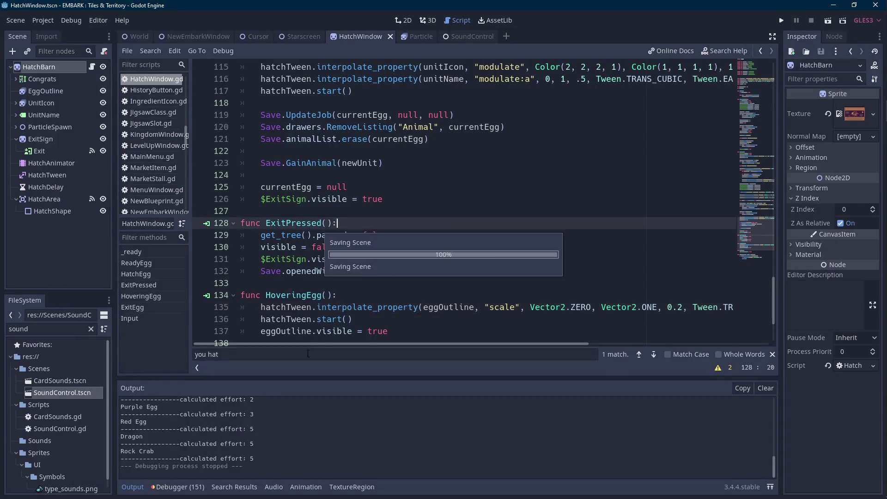
{"action": "left_click", "coordinate": [132, 487]}
{"action": "scroll", "coordinate": [462, 252], "scroll_direction": "up", "scroll_amount": 8}
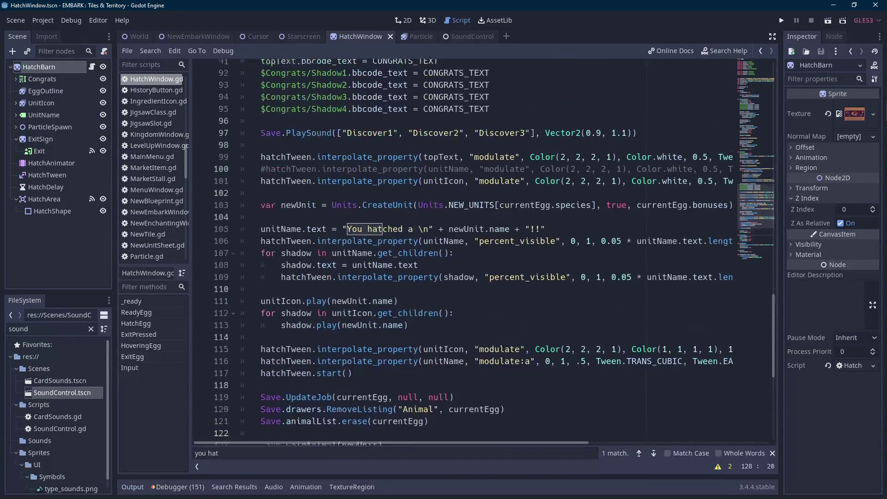
{"action": "scroll", "coordinate": [462, 253], "scroll_direction": "up", "scroll_amount": 3}
{"action": "scroll", "coordinate": [495, 436], "scroll_direction": "up", "scroll_amount": 3}
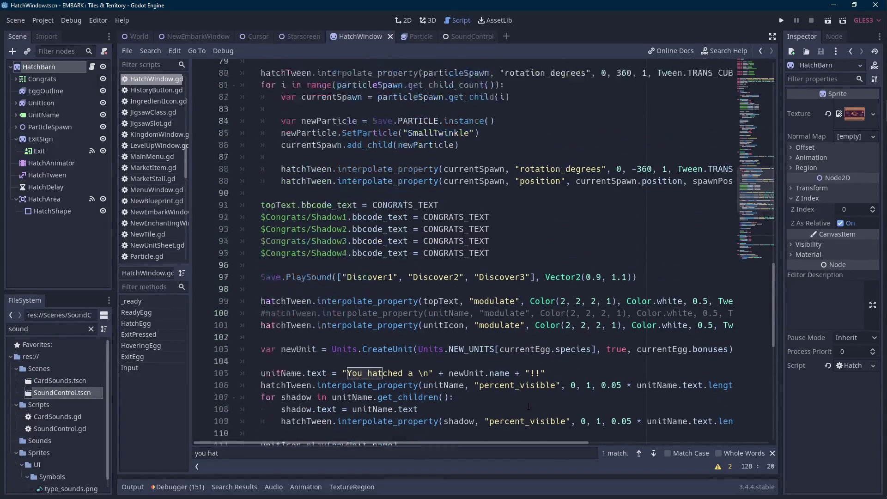
{"action": "scroll", "coordinate": [571, 321], "scroll_direction": "right", "scroll_amount": 2}
{"action": "left_click", "coordinate": [588, 247]}
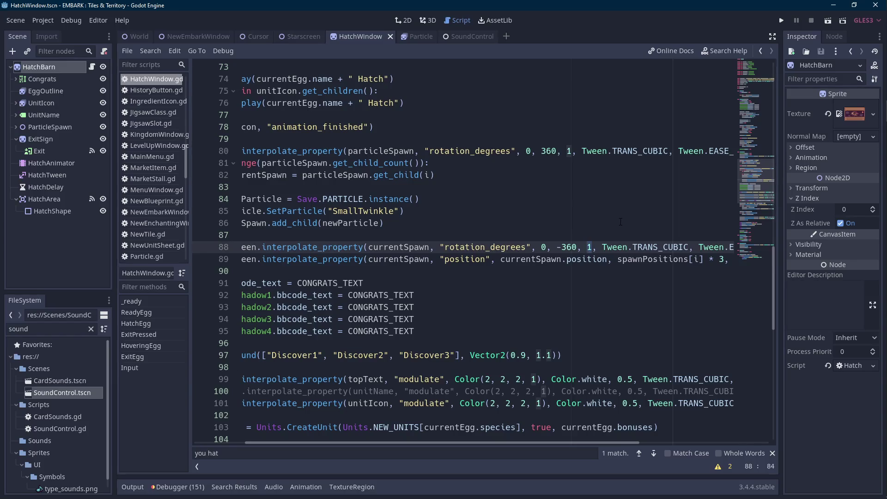
{"action": "key", "text": "Right"}
{"action": "type", "text": ".3"}
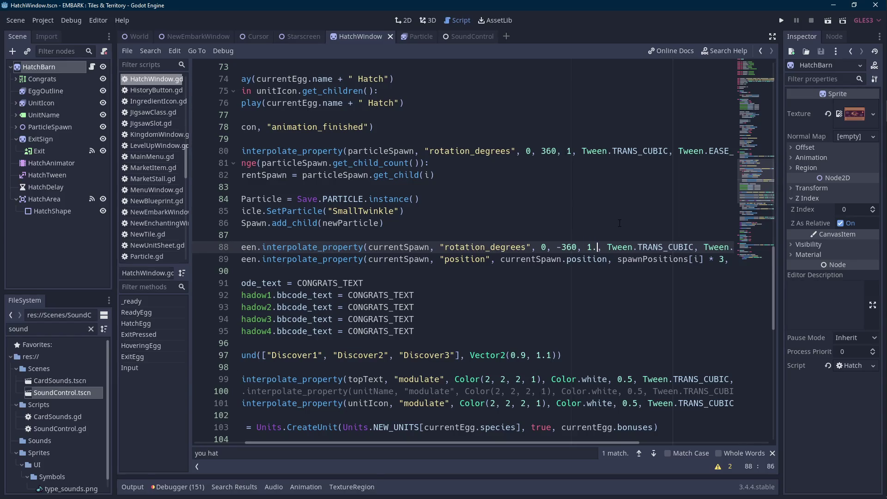
{"action": "left_click", "coordinate": [572, 151]}
{"action": "type", "text": ".3"}
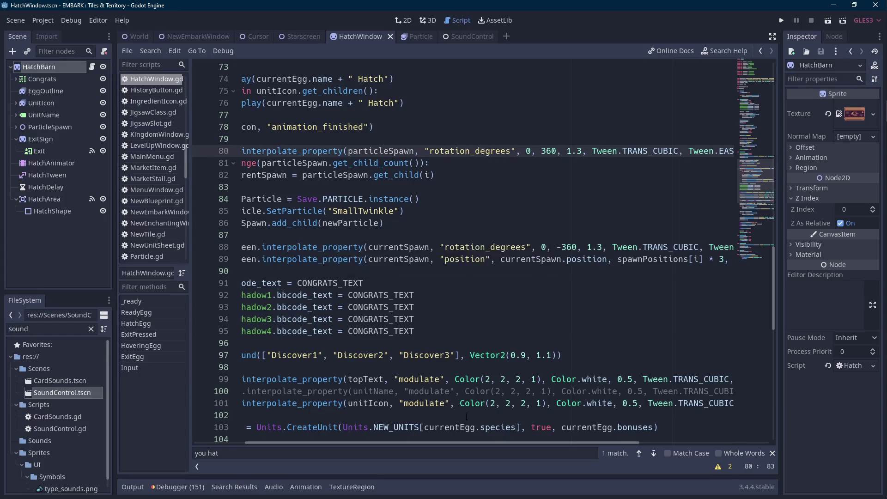
{"action": "scroll", "coordinate": [466, 415], "scroll_direction": "left", "scroll_amount": 3}
{"action": "scroll", "coordinate": [444, 340], "scroll_direction": "up", "scroll_amount": 3}
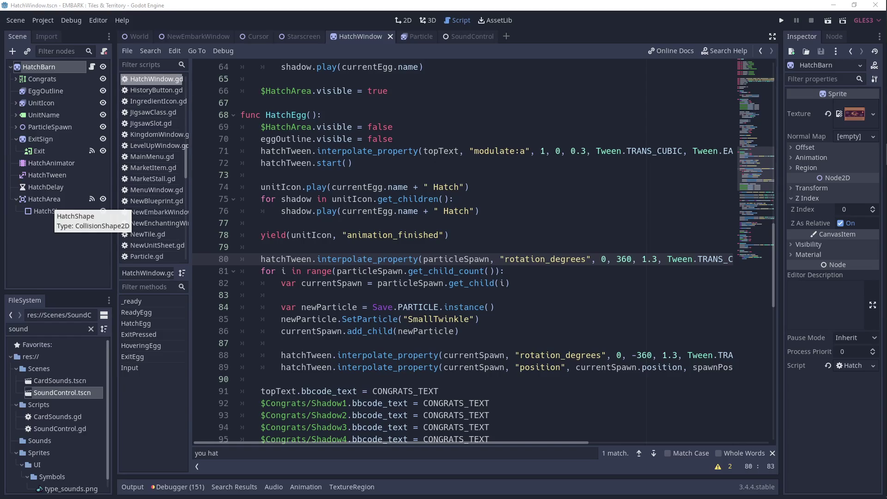
{"action": "left_click", "coordinate": [322, 259]}
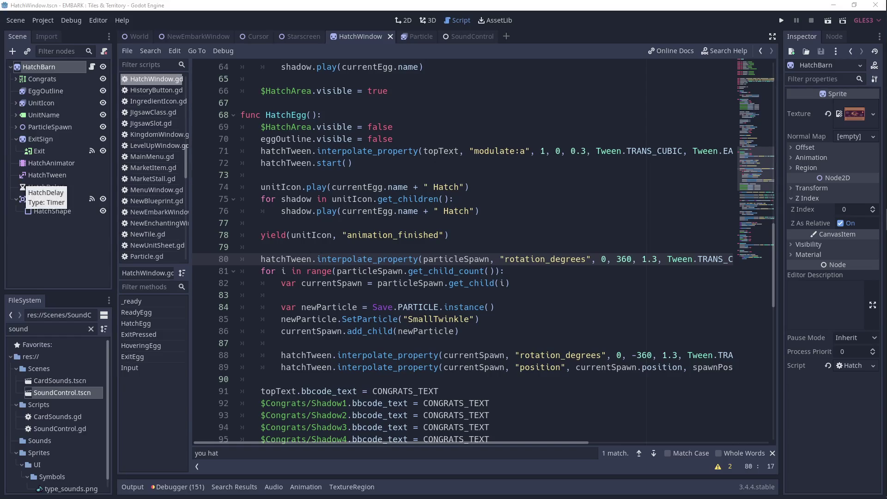
{"action": "left_click", "coordinate": [394, 187]}
{"action": "left_click", "coordinate": [782, 22]}
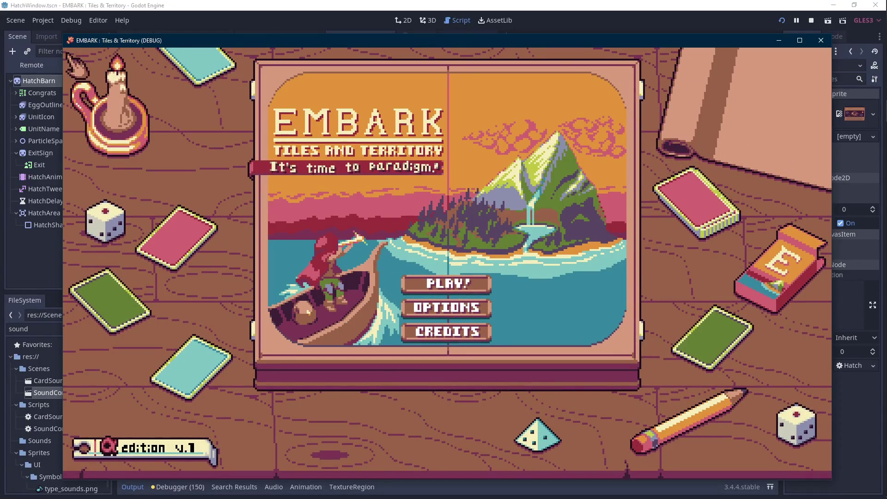
Launch the game and start playing the File 1 save.
{"action": "left_click", "coordinate": [55, 52]}
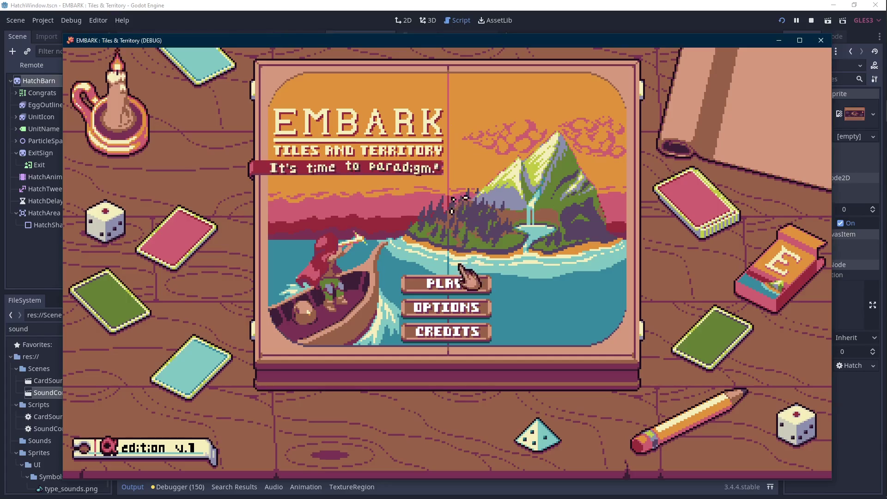
{"action": "left_click", "coordinate": [466, 283]}
{"action": "left_click", "coordinate": [283, 134]}
{"action": "left_click", "coordinate": [439, 305]}
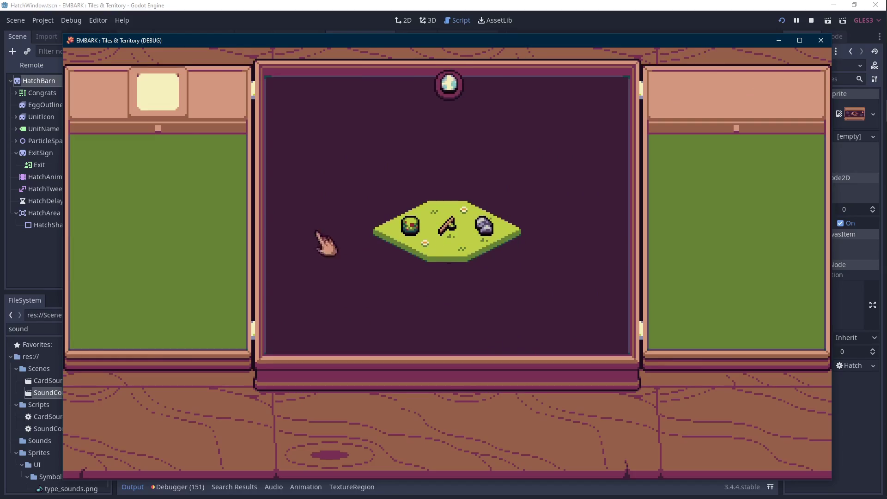
Hatch the Red Egg into a Dragon, then stop the test run.
{"action": "left_click", "coordinate": [146, 220]}
{"action": "left_click", "coordinate": [407, 284]}
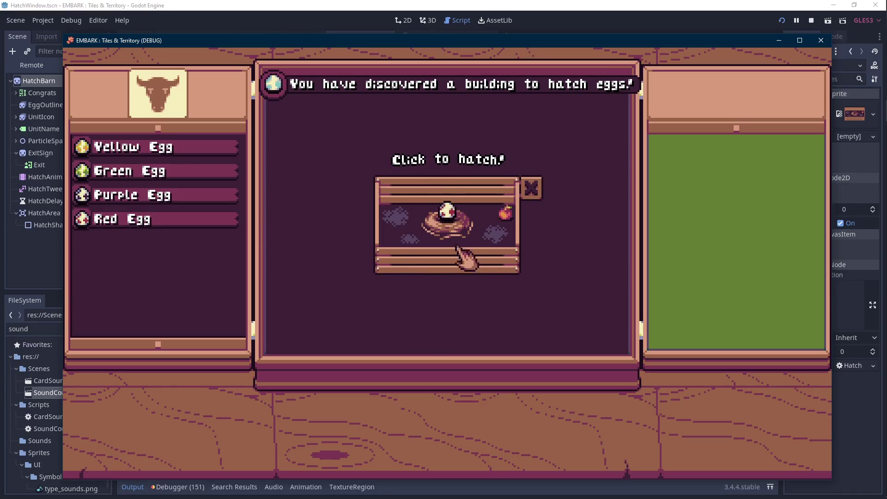
{"action": "left_click", "coordinate": [446, 217]}
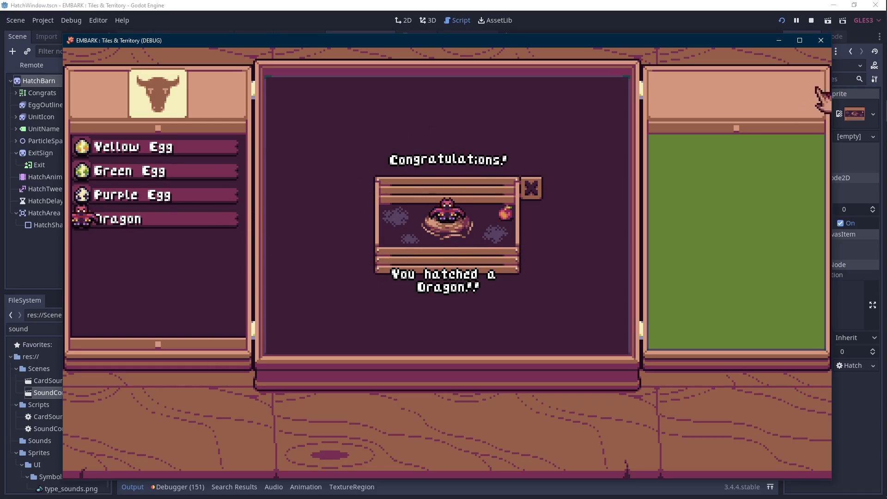
{"action": "left_click", "coordinate": [812, 21]}
{"action": "left_click", "coordinate": [657, 259]}
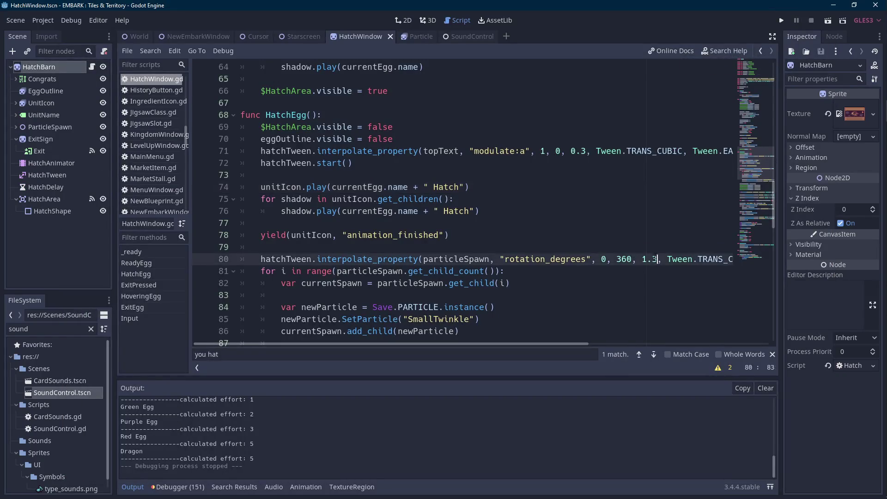
{"action": "type", "text": "1"}
{"action": "left_click", "coordinate": [585, 151]}
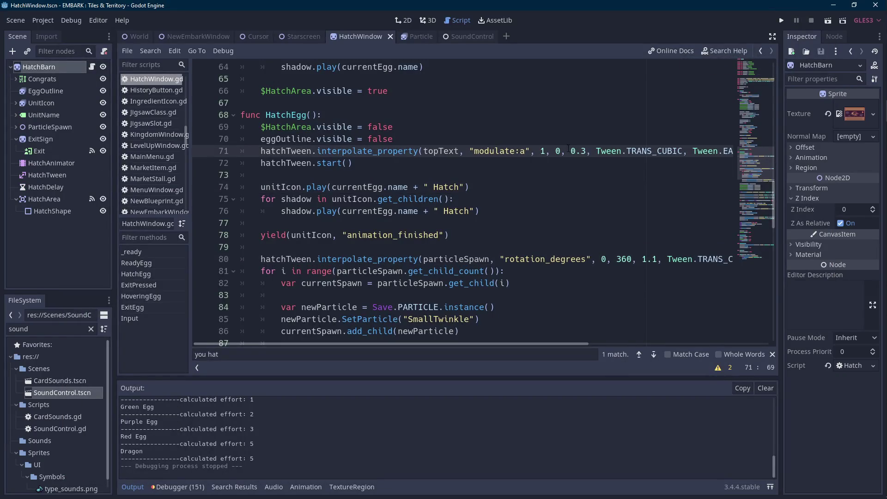
Set the line 88 spin duration to 1.1 and add a repeat count to SetParticle on line 85.
{"action": "scroll", "coordinate": [600, 198], "scroll_direction": "down", "scroll_amount": 4}
{"action": "left_click", "coordinate": [674, 212]}
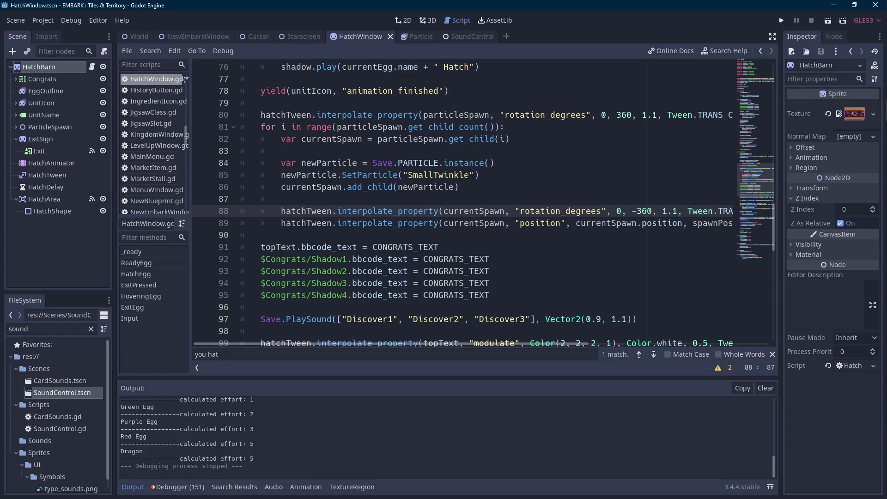
{"action": "double_click", "coordinate": [375, 175]}
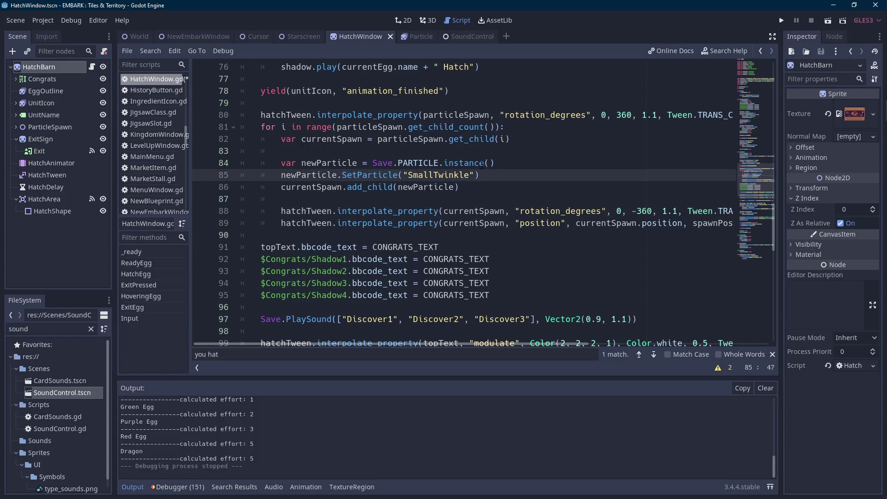
{"action": "scroll", "coordinate": [462, 203], "scroll_direction": "up", "scroll_amount": 1}
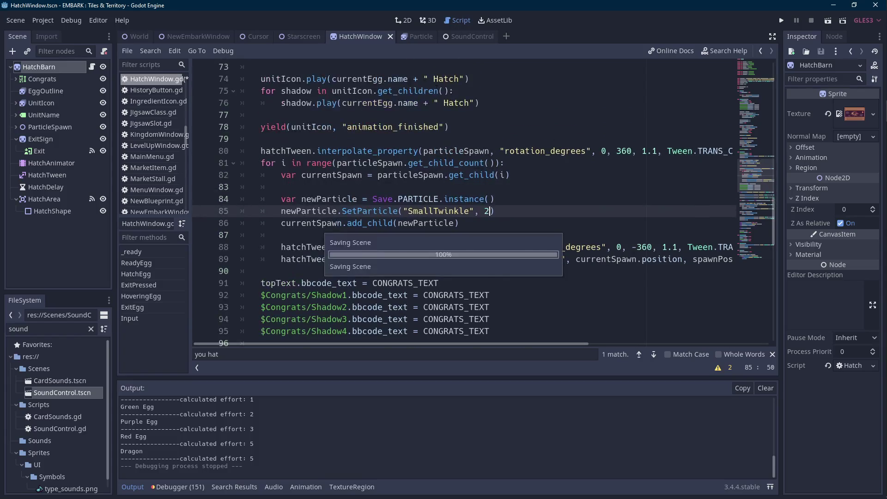
{"action": "left_click", "coordinate": [409, 36]}
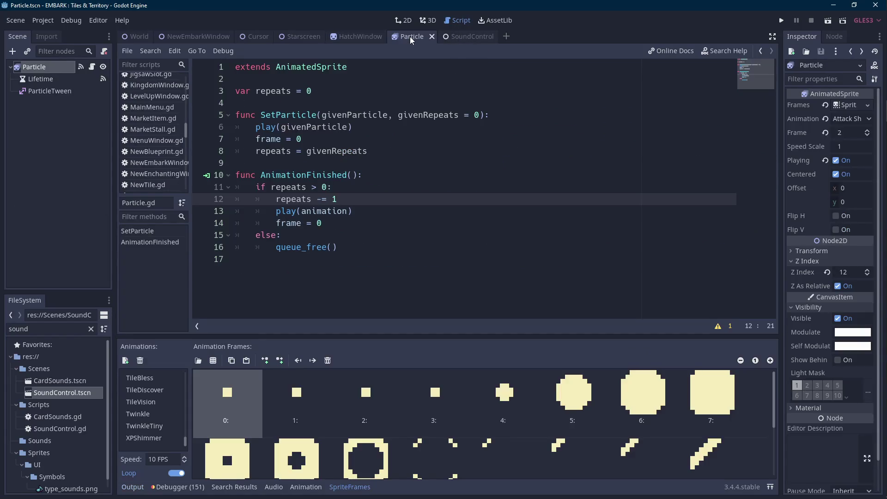
{"action": "left_click", "coordinate": [360, 37]}
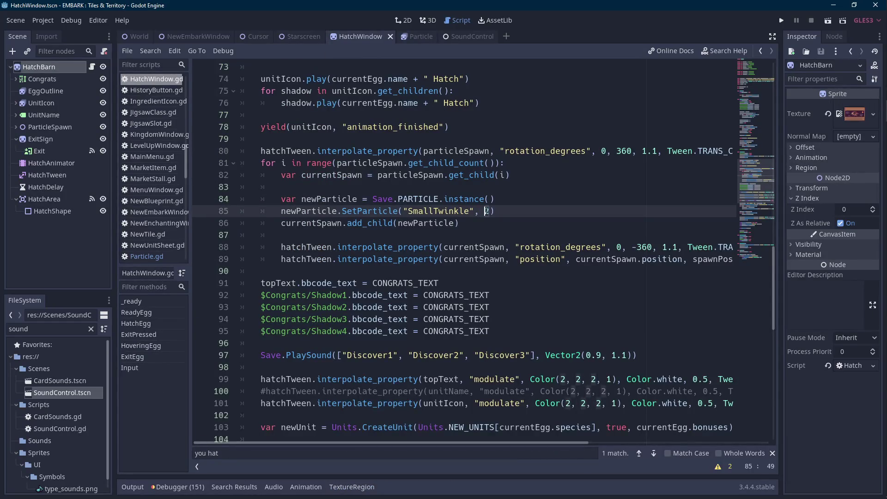
{"action": "left_click", "coordinate": [782, 20]}
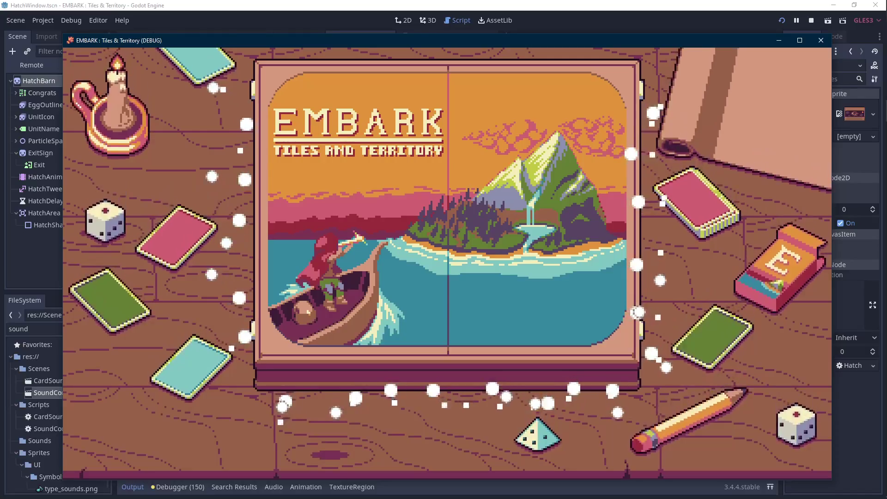
Start save File 1, hatch the Red Egg in the nest, and stop the test run.
{"action": "left_click", "coordinate": [448, 284]}
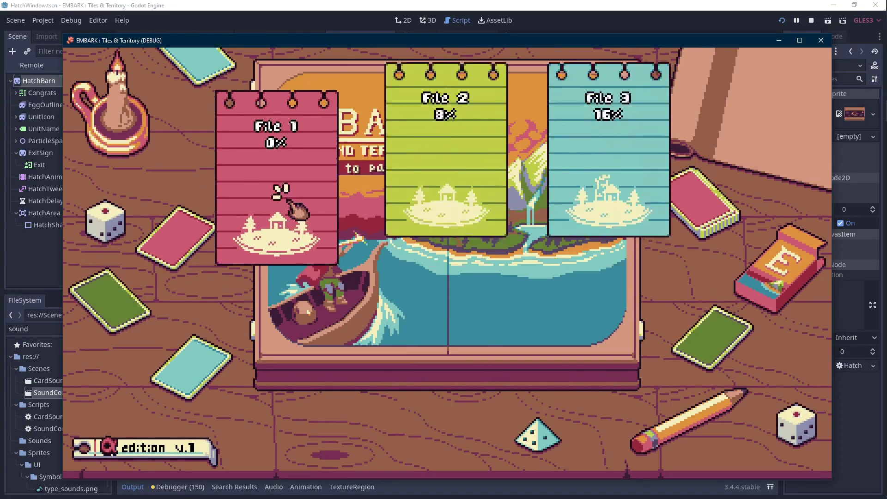
{"action": "left_click", "coordinate": [287, 204]}
{"action": "left_click", "coordinate": [455, 306]}
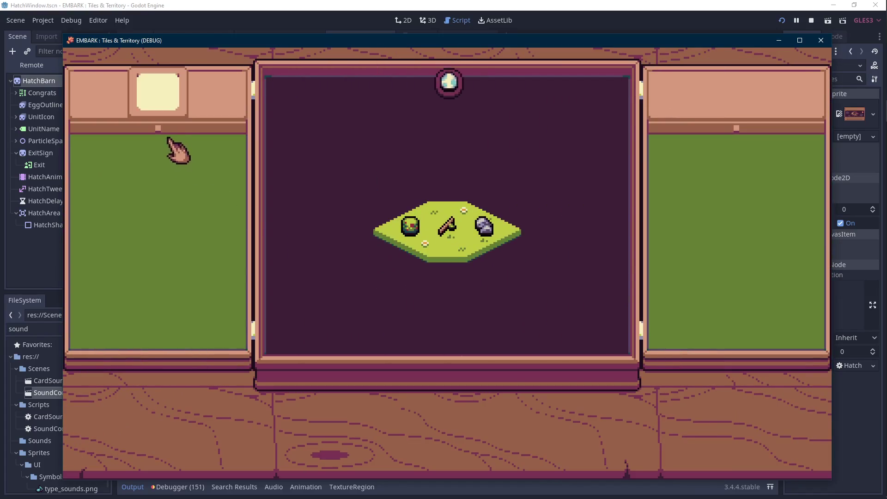
{"action": "left_click", "coordinate": [141, 220]}
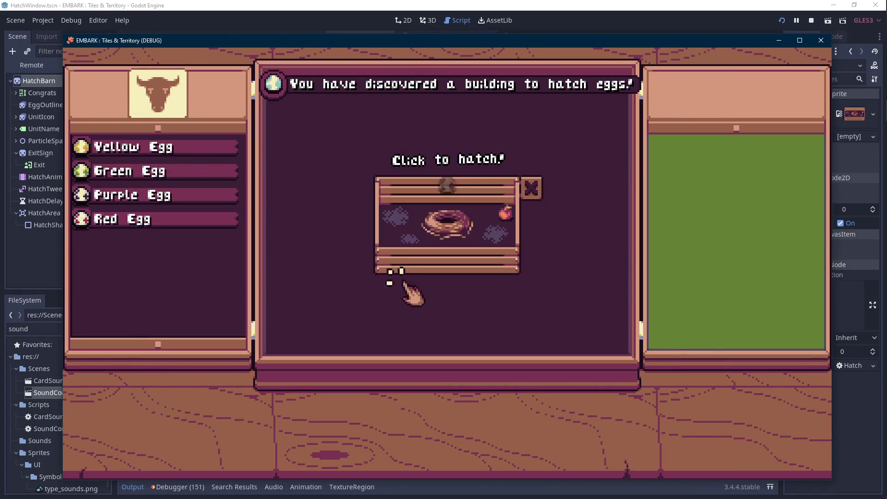
{"action": "left_click", "coordinate": [446, 217]}
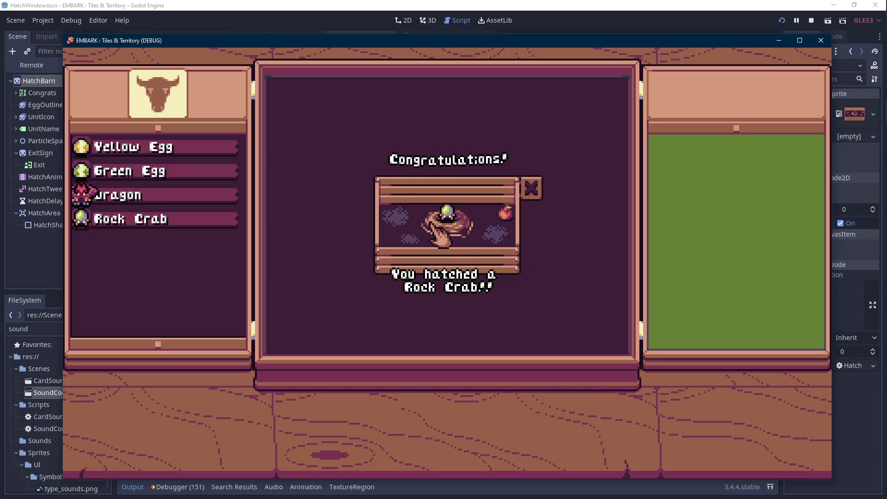
{"action": "left_click", "coordinate": [820, 40]}
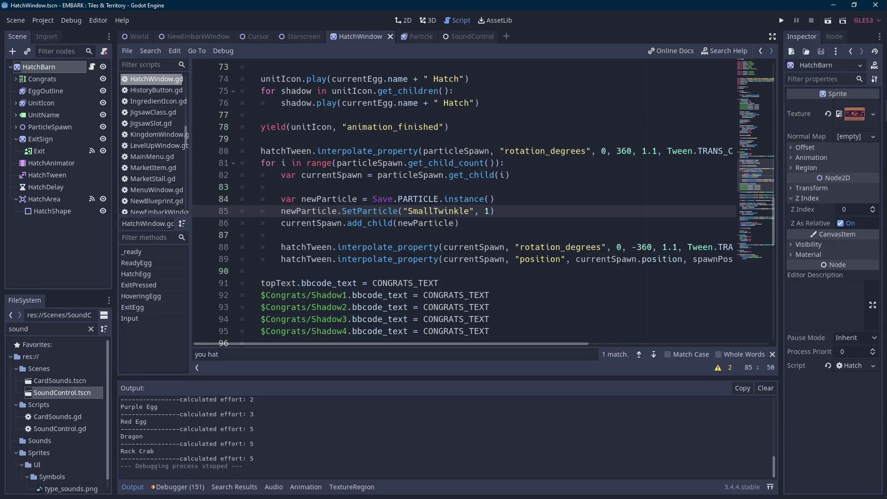
Set the particle spin durations on lines 80 and 88 to 1.25 and rerun the game.
{"action": "left_click", "coordinate": [678, 247]}
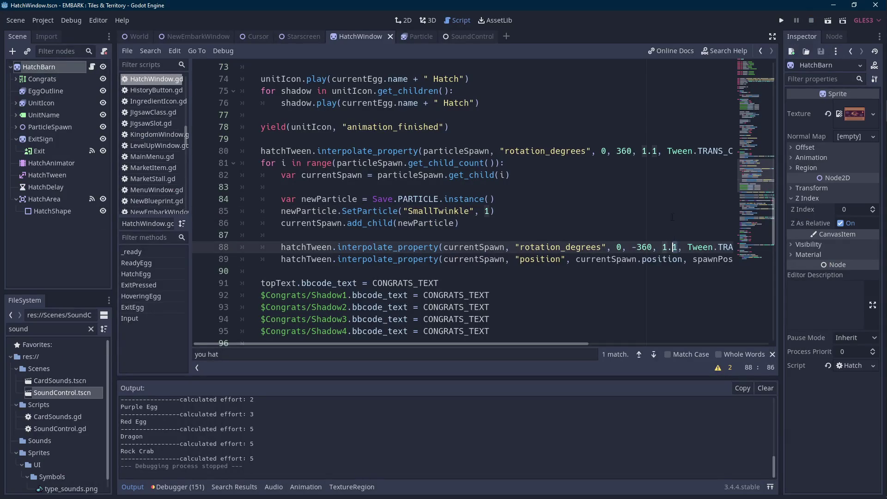
{"action": "type", "text": "25"}
{"action": "left_click", "coordinate": [652, 151]}
{"action": "type", "text": "25"}
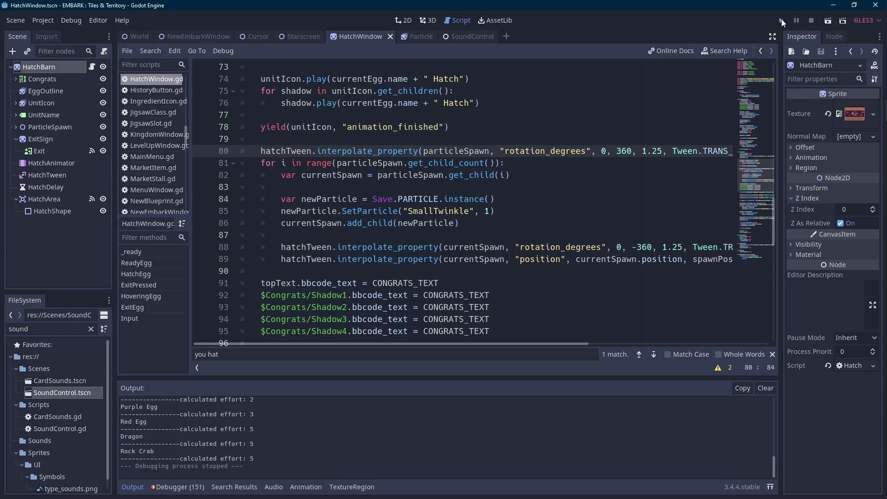
{"action": "key", "text": "F5"}
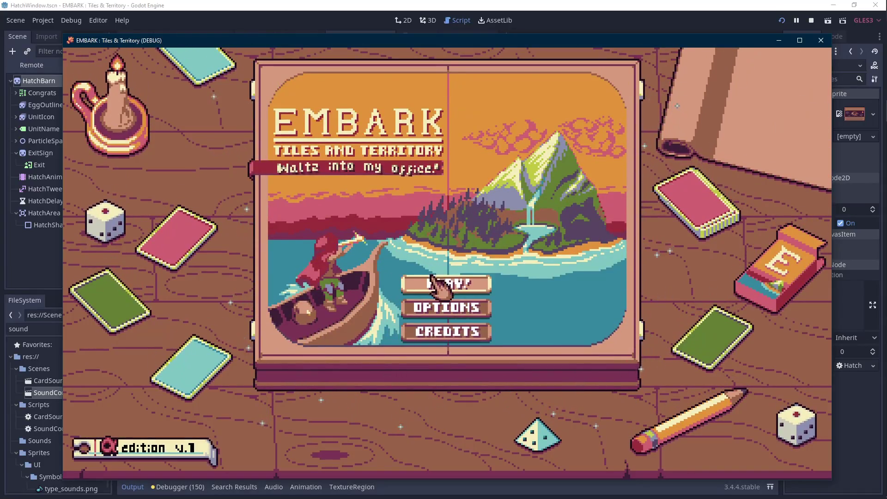
Load save File 1 and hatch the Red Egg into a Dragon.
{"action": "left_click", "coordinate": [436, 283]}
{"action": "left_click", "coordinate": [283, 199]}
{"action": "left_click", "coordinate": [441, 302]}
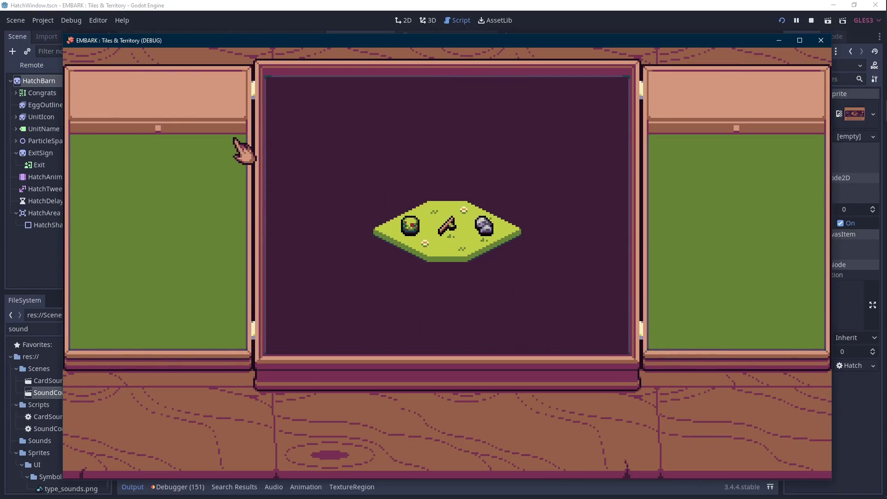
{"action": "left_click", "coordinate": [152, 219]}
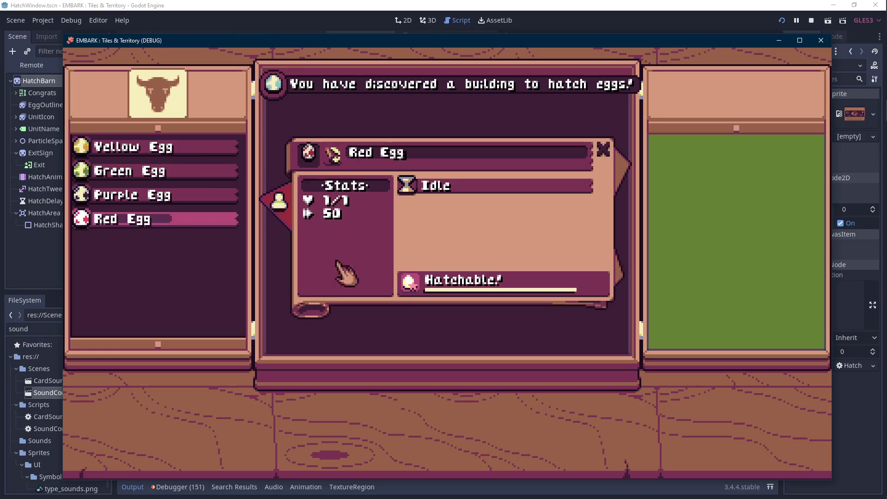
{"action": "left_click", "coordinate": [407, 282]}
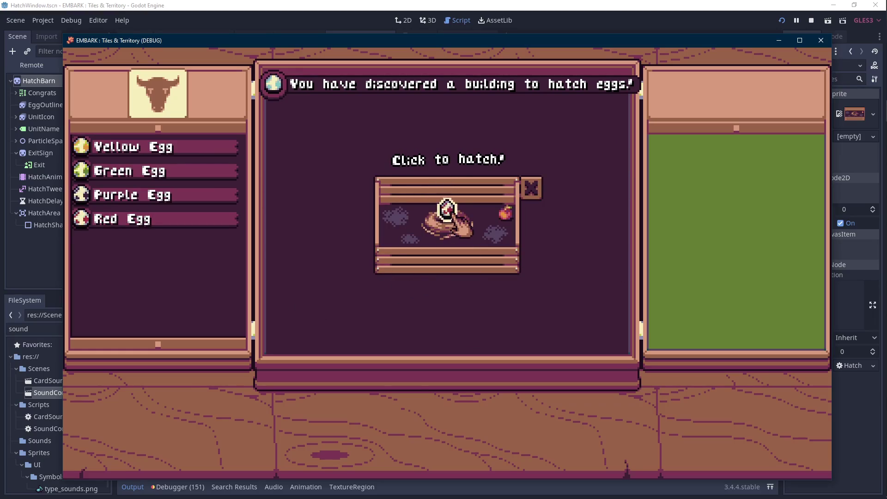
{"action": "left_click", "coordinate": [473, 225]}
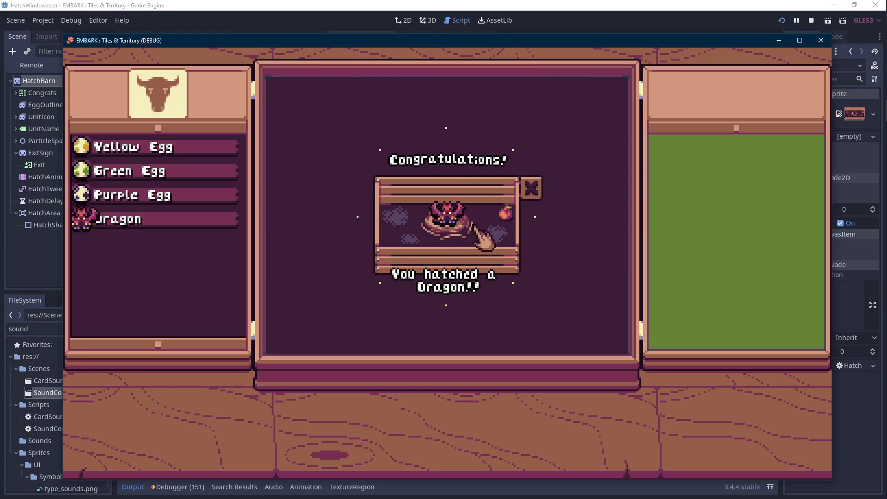
Ready the Purple Egg for hatching, then stop the game with F8.
{"action": "left_click", "coordinate": [187, 195]}
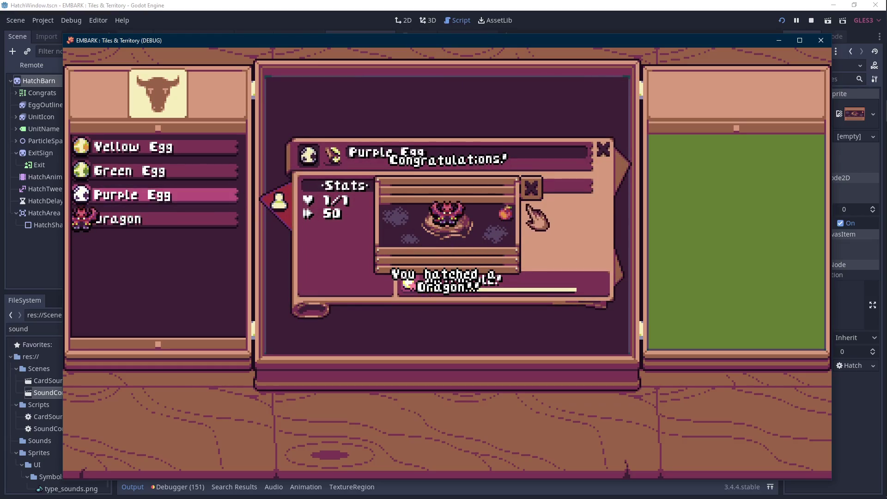
{"action": "left_click", "coordinate": [602, 148]}
{"action": "left_click", "coordinate": [174, 195]}
{"action": "left_click", "coordinate": [409, 282]}
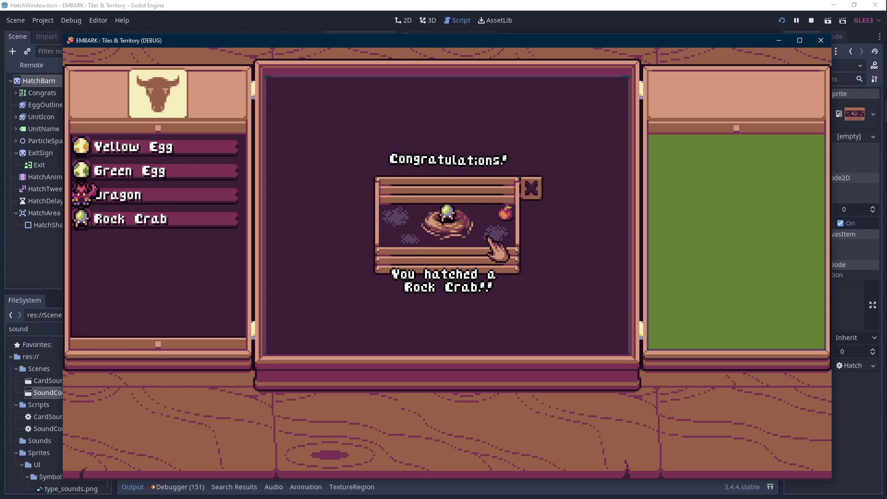
{"action": "key", "text": "F8"}
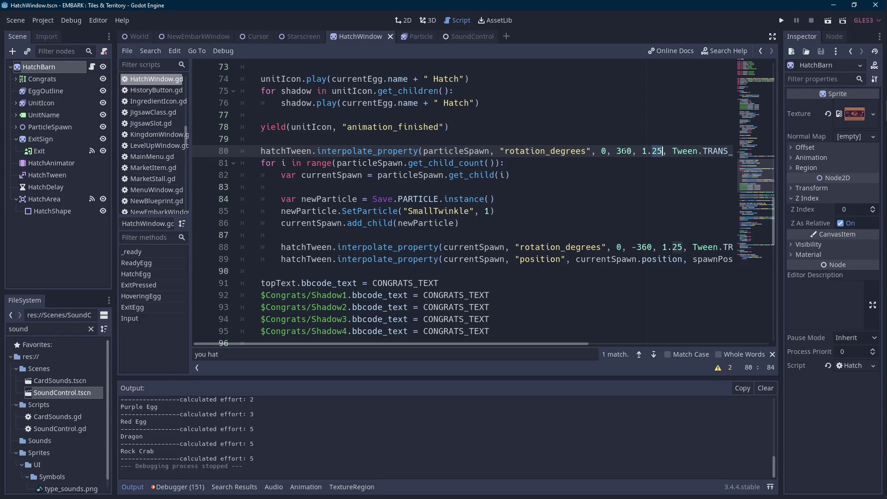
Change the particle spin duration from 1.25 to 1.4 and run the game.
{"action": "key", "text": "BackSpace"}
{"action": "key", "text": "BackSpace"}
{"action": "type", "text": "4"}
{"action": "key", "text": "Down"}
{"action": "key", "text": "Down"}
{"action": "key", "text": "Down"}
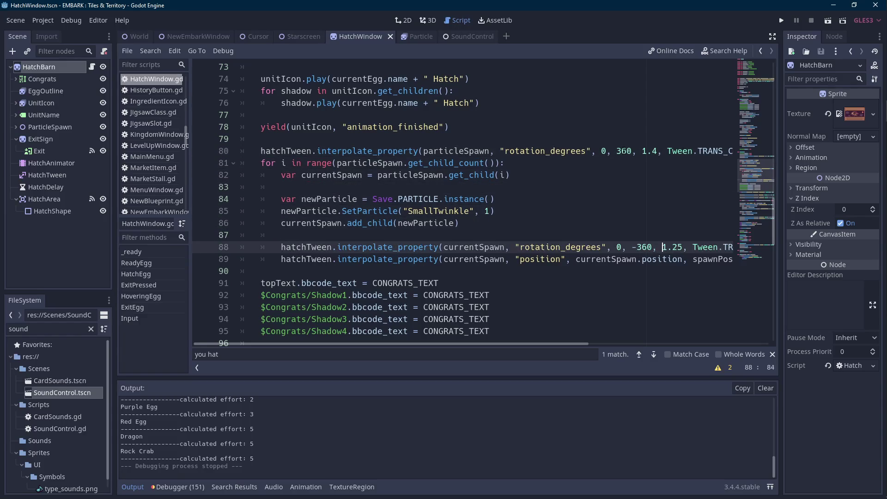
{"action": "left_click", "coordinate": [780, 21]}
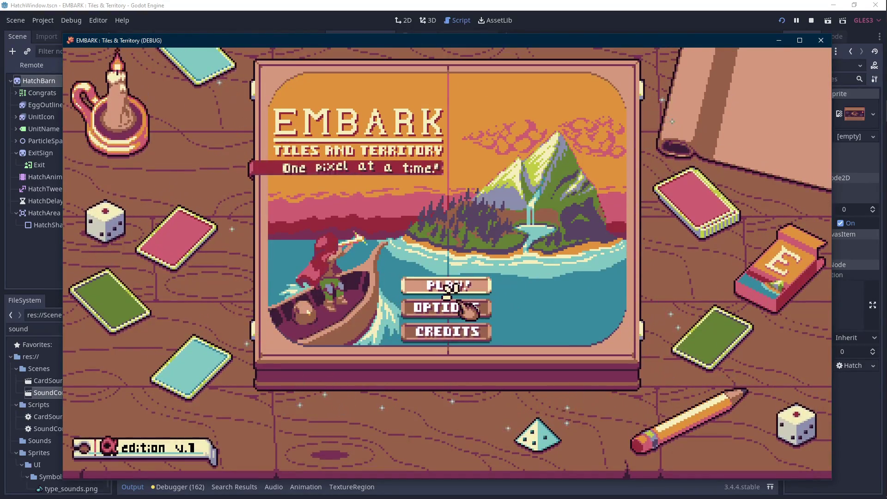
Load the first save file and hatch the Yellow Egg into a Bunny.
{"action": "left_click", "coordinate": [450, 286]}
{"action": "left_click", "coordinate": [416, 277]}
{"action": "left_click", "coordinate": [431, 314]}
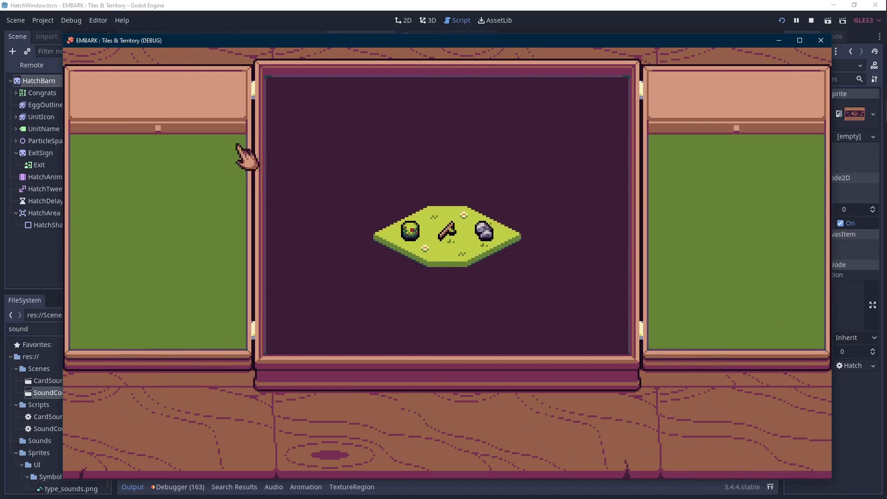
{"action": "left_click", "coordinate": [162, 152]}
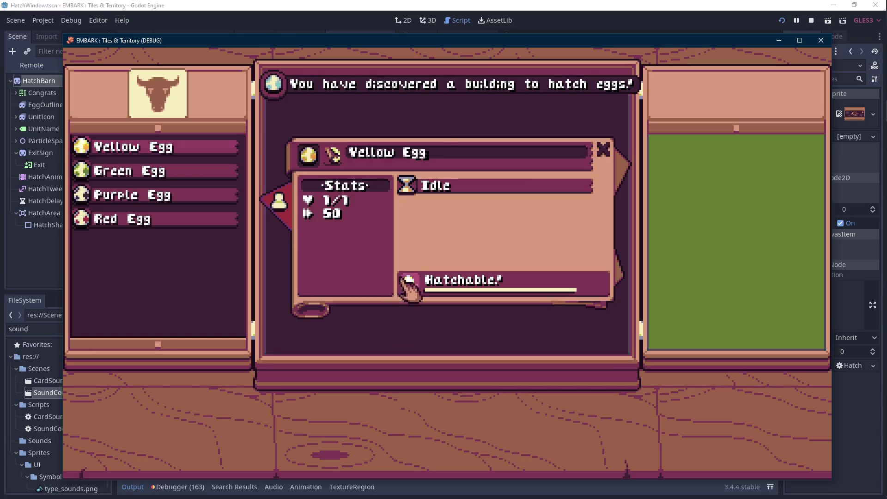
{"action": "left_click", "coordinate": [409, 279]}
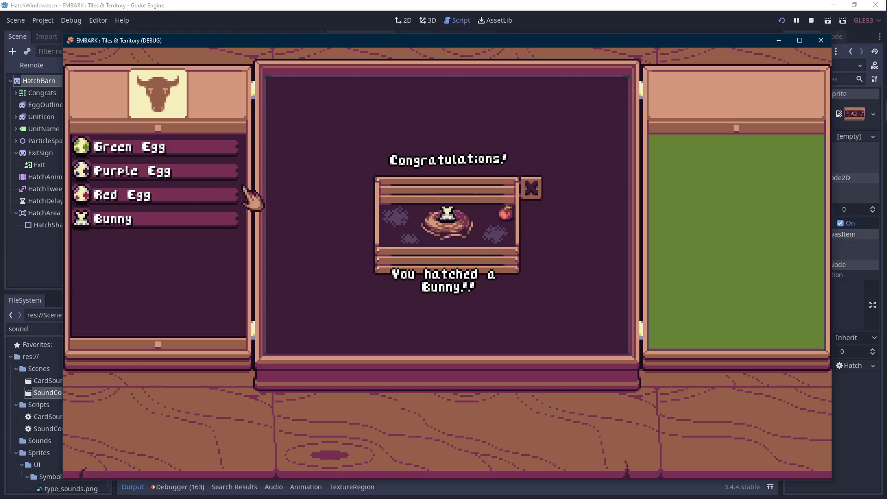
{"action": "left_click", "coordinate": [531, 189]}
Hatch the Purple Egg, close the game, and collapse the Output panel.
{"action": "left_click", "coordinate": [228, 175]}
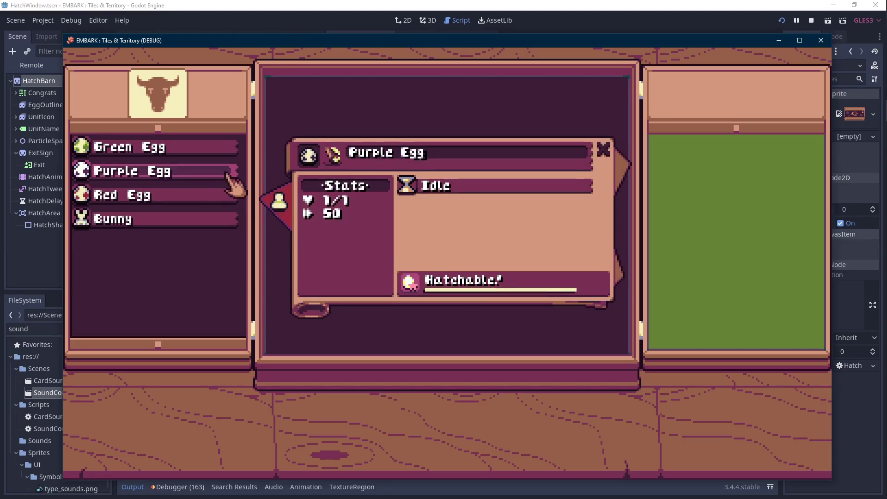
{"action": "left_click", "coordinate": [412, 281]}
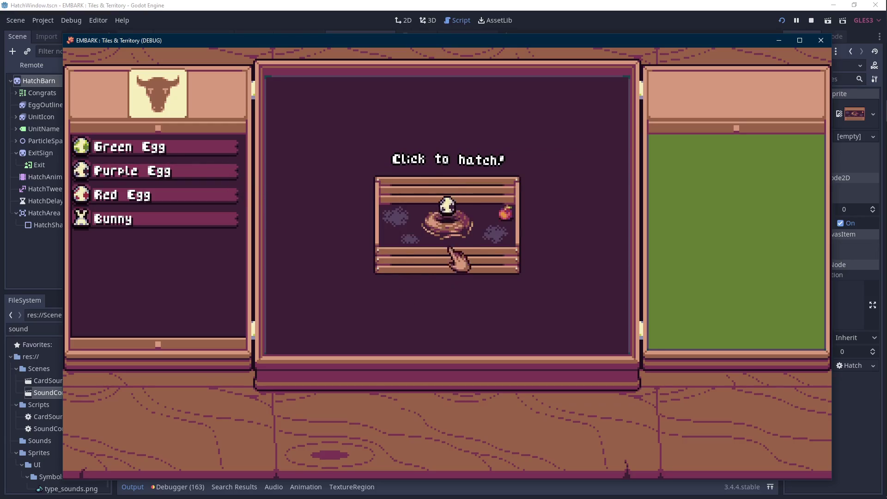
{"action": "left_click", "coordinate": [446, 208]}
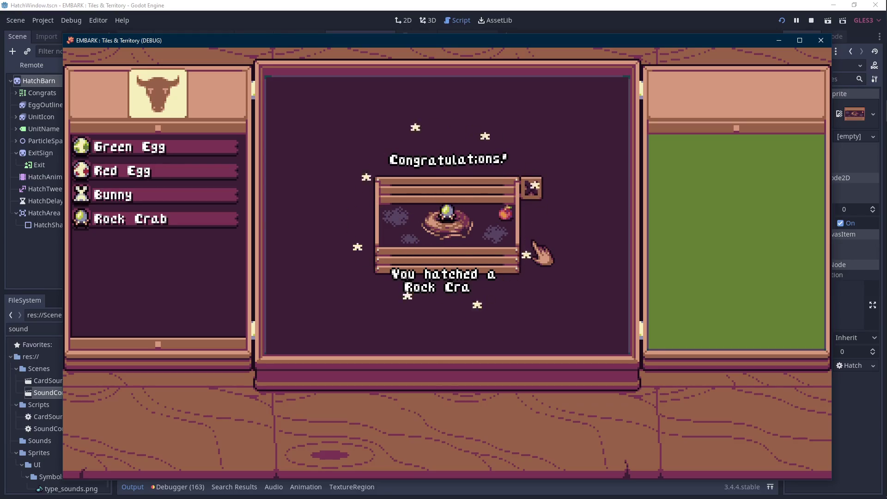
{"action": "left_click", "coordinate": [815, 39]}
{"action": "left_click", "coordinate": [137, 487]}
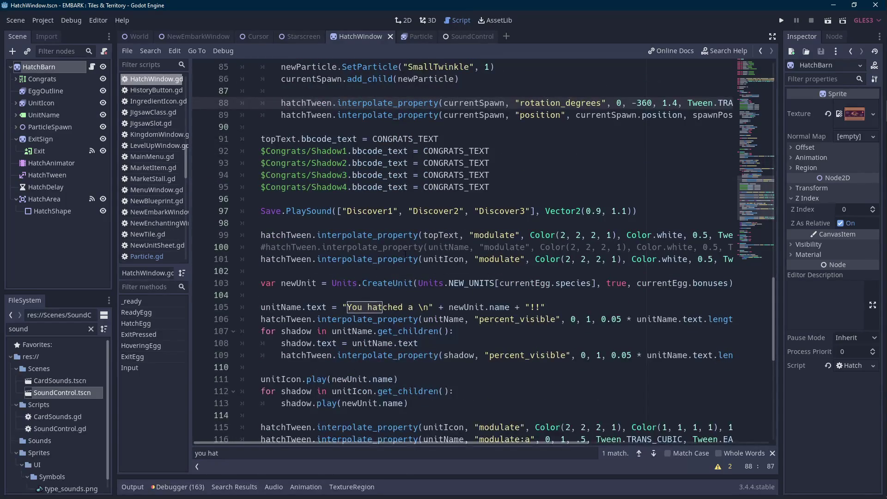
{"action": "scroll", "coordinate": [475, 234], "scroll_direction": "up", "scroll_amount": 2}
{"action": "scroll", "coordinate": [582, 195], "scroll_direction": "up", "scroll_amount": 2}
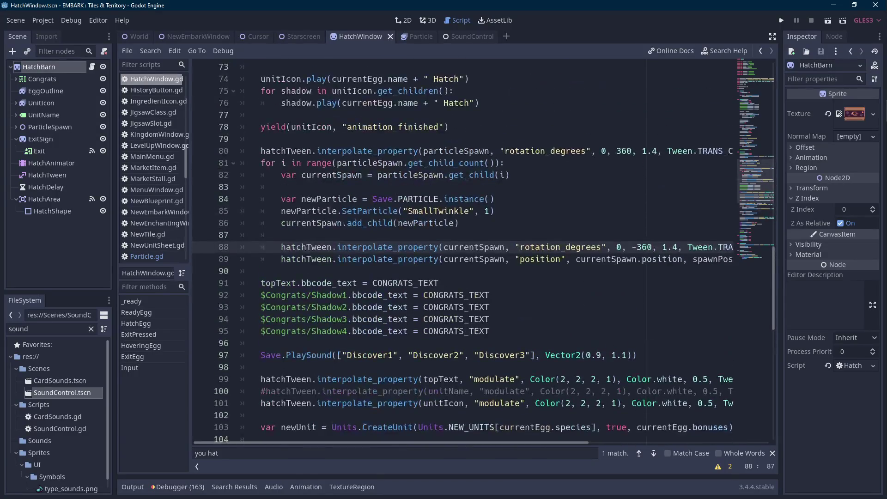
{"action": "scroll", "coordinate": [580, 266], "scroll_direction": "down", "scroll_amount": 10}
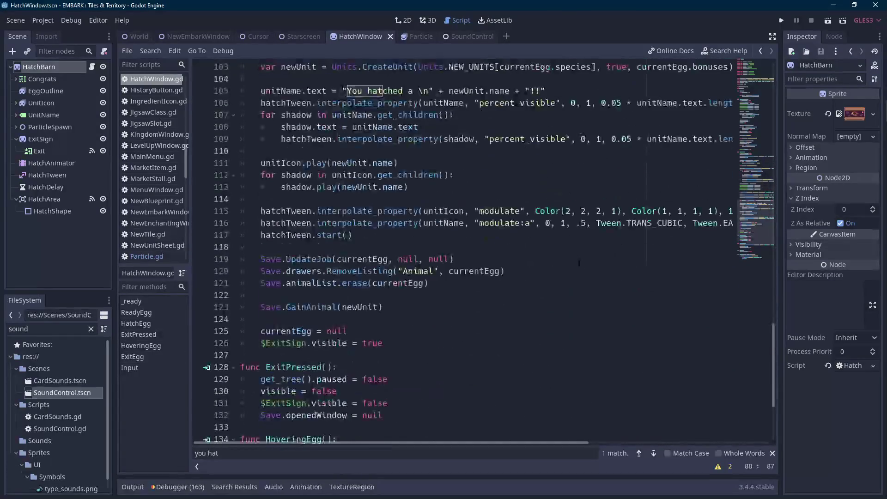
{"action": "scroll", "coordinate": [579, 262], "scroll_direction": "up", "scroll_amount": 2}
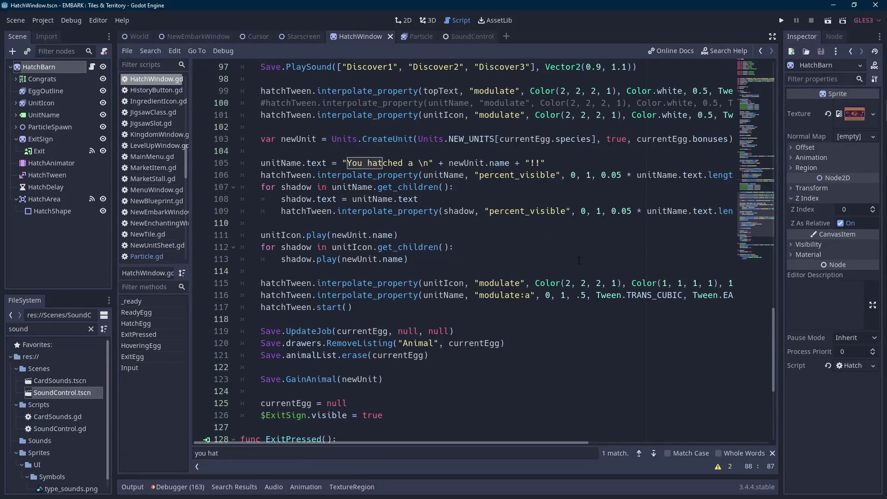
{"action": "scroll", "coordinate": [579, 261], "scroll_direction": "up", "scroll_amount": 2}
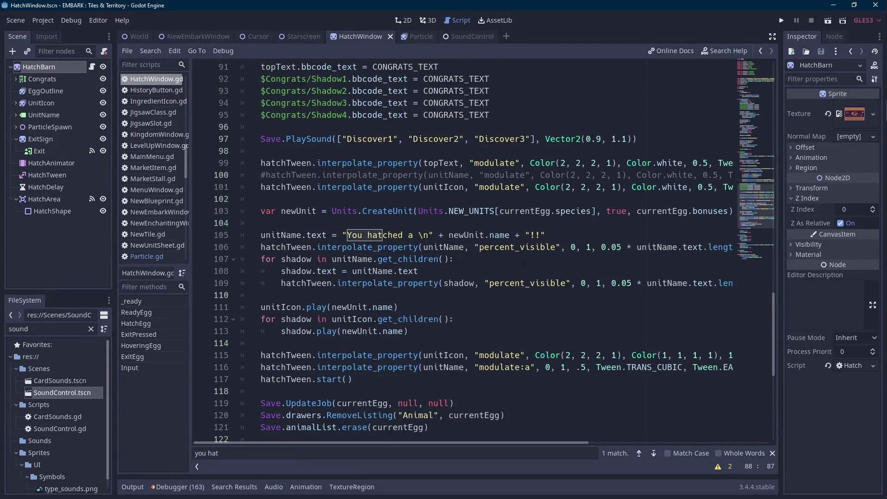
{"action": "scroll", "coordinate": [539, 263], "scroll_direction": "up", "scroll_amount": 5}
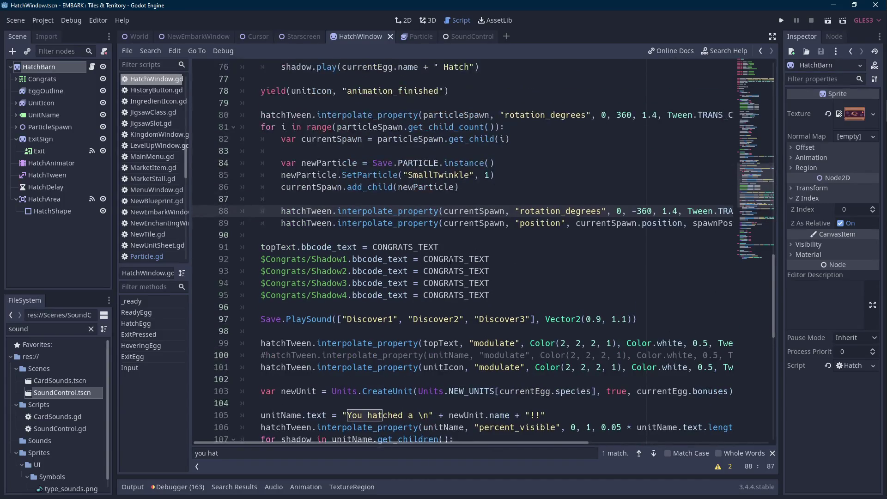
{"action": "scroll", "coordinate": [451, 259], "scroll_direction": "up", "scroll_amount": 3}
{"action": "double_click", "coordinate": [310, 199]}
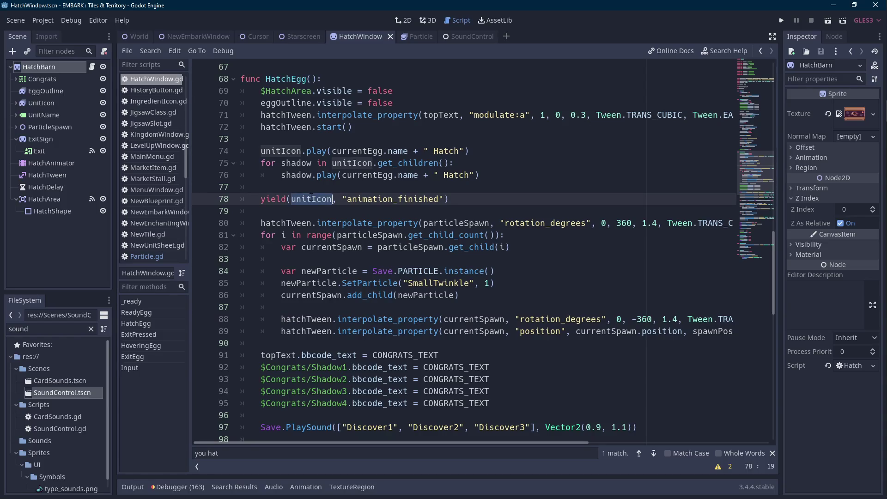
{"action": "scroll", "coordinate": [310, 199], "scroll_direction": "down", "scroll_amount": 7}
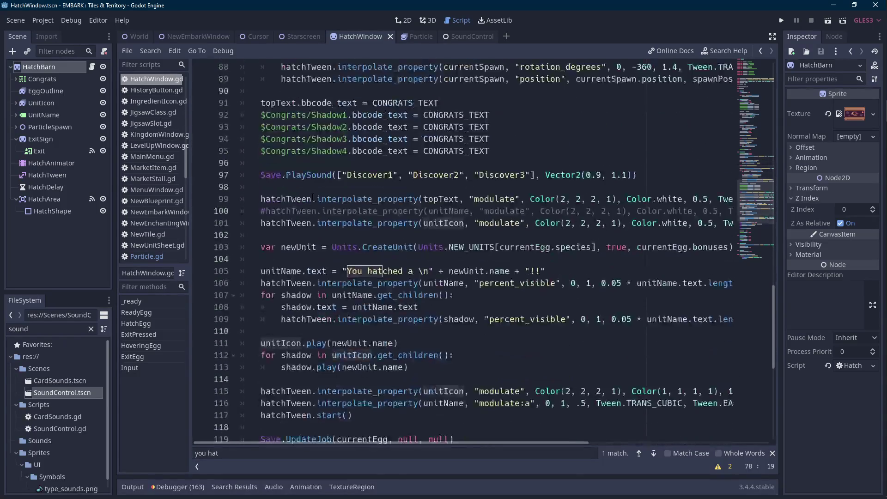
Start a Tween.interpolate_property call on unitIcon below the shadow loop on line 113.
{"action": "scroll", "coordinate": [312, 198], "scroll_direction": "down", "scroll_amount": 3}
{"action": "left_click", "coordinate": [329, 270]}
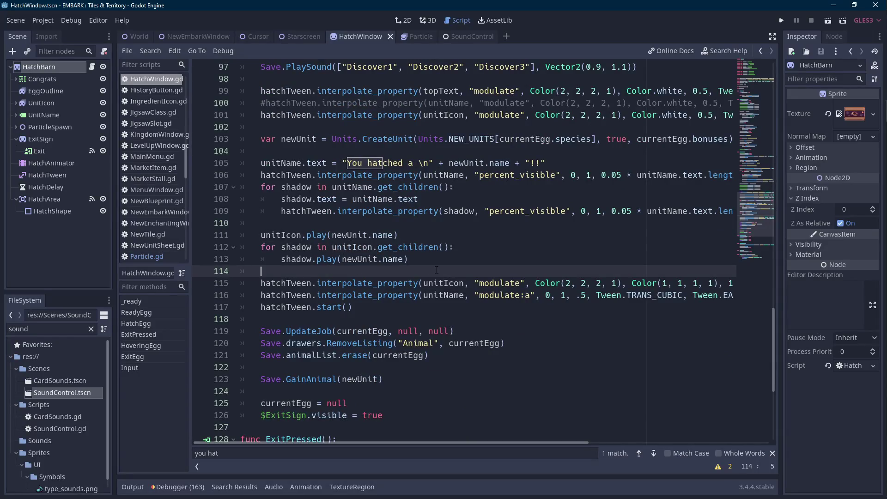
{"action": "key", "text": "Return"}
{"action": "key", "text": "Return"}
{"action": "key", "text": "Up"}
{"action": "type", "text": "Tween.inter"}
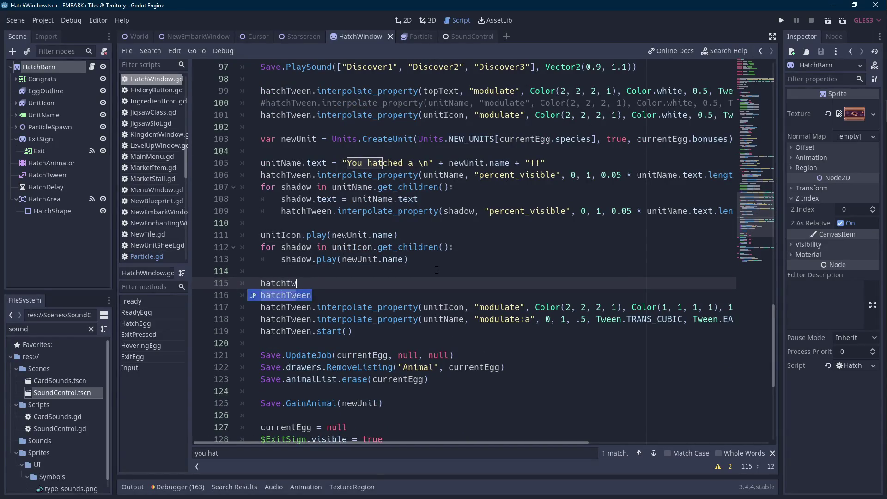
{"action": "key", "text": "Down"}
{"action": "key", "text": "Down"}
{"action": "key", "text": "Down"}
{"action": "key", "text": "Return"}
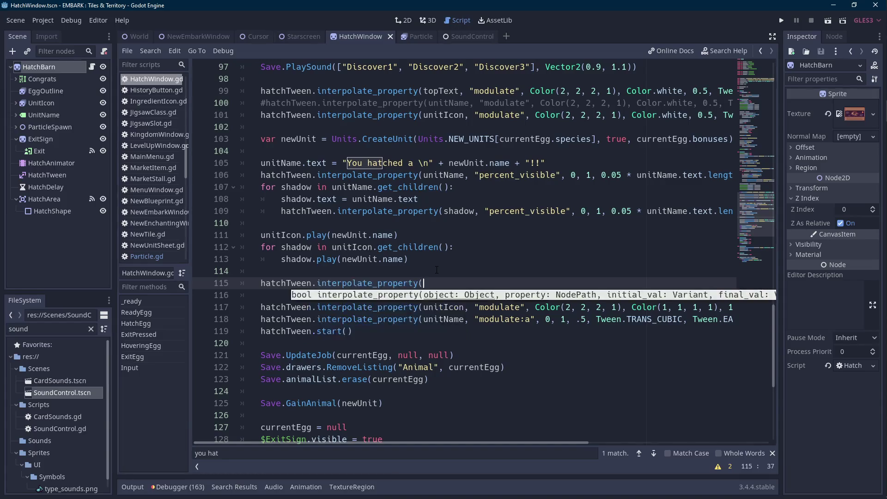
{"action": "key", "text": "Return"}
{"action": "type", "text": ", \"\""}
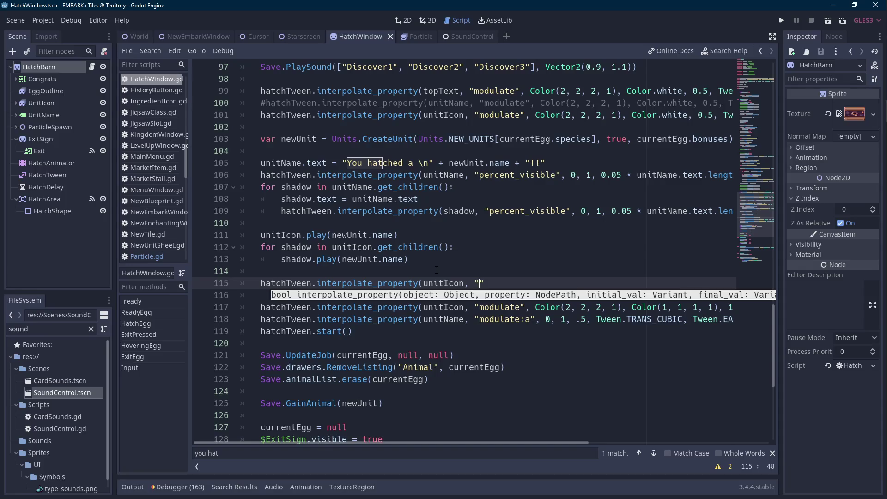
{"action": "type", "text": ","}
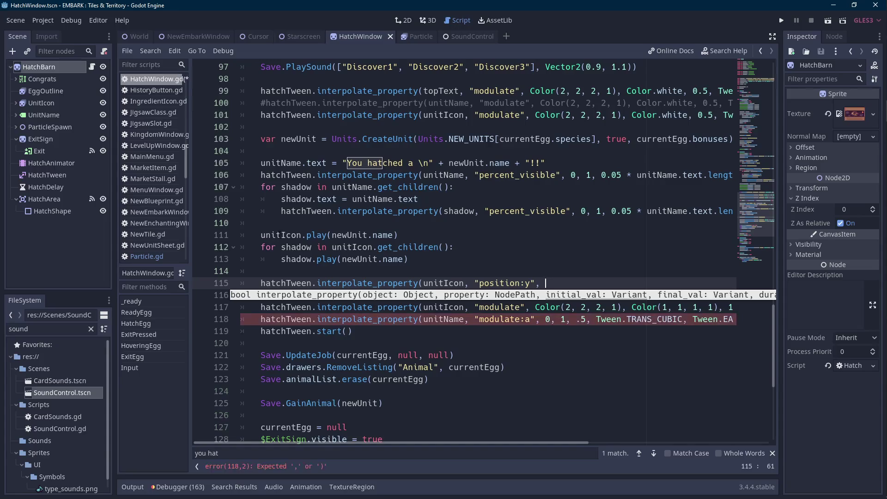
After checking UnitIcon's position, tween it from EGG_END - 2 to EGG_END over 0.2 seconds.
{"action": "left_click", "coordinate": [57, 106]}
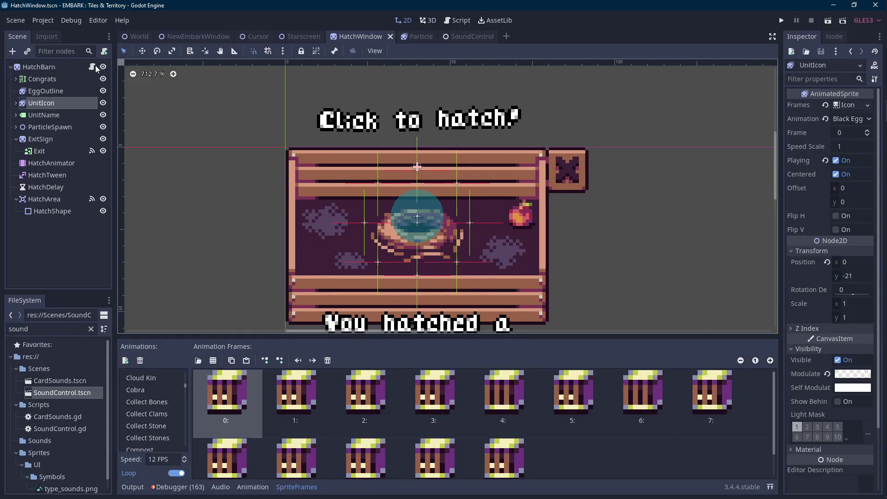
{"action": "key", "text": "ctrl+F3"}
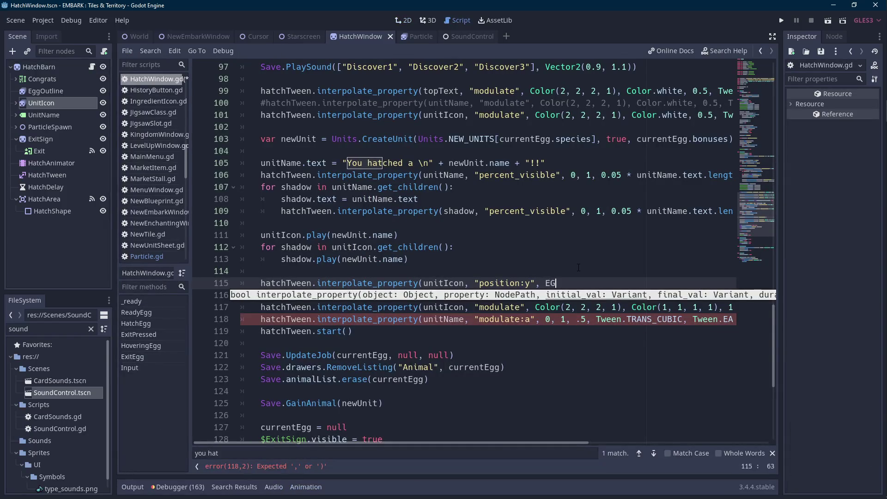
{"action": "type", "text": "END"}
{"action": "key", "text": "Return"}
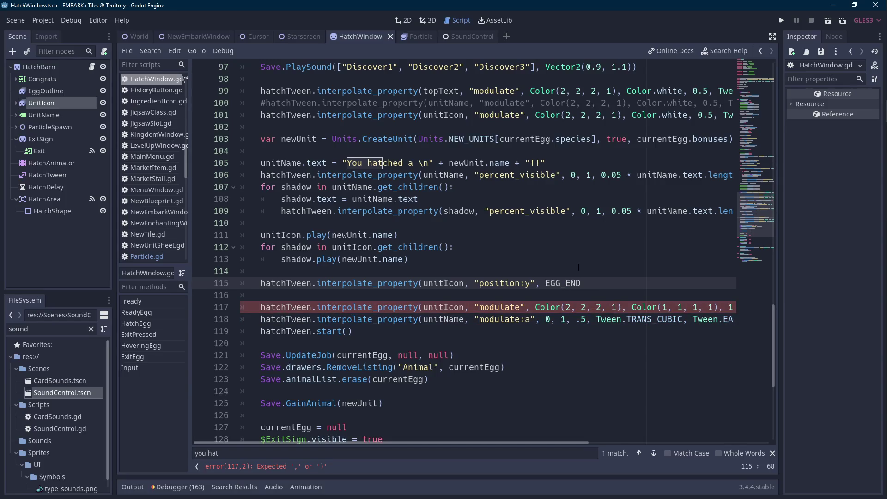
{"action": "left_click", "coordinate": [58, 103]}
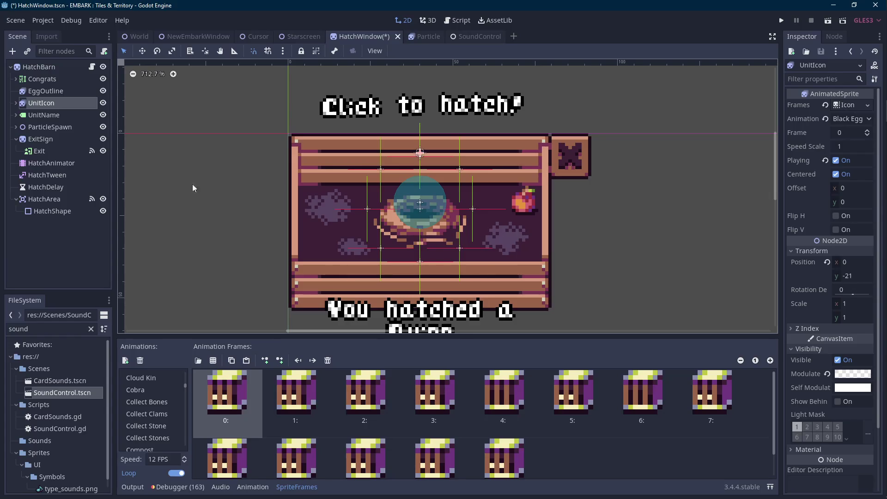
{"action": "key", "text": "ctrl+F3"}
{"action": "type", "text": "- 2, EGG_"}
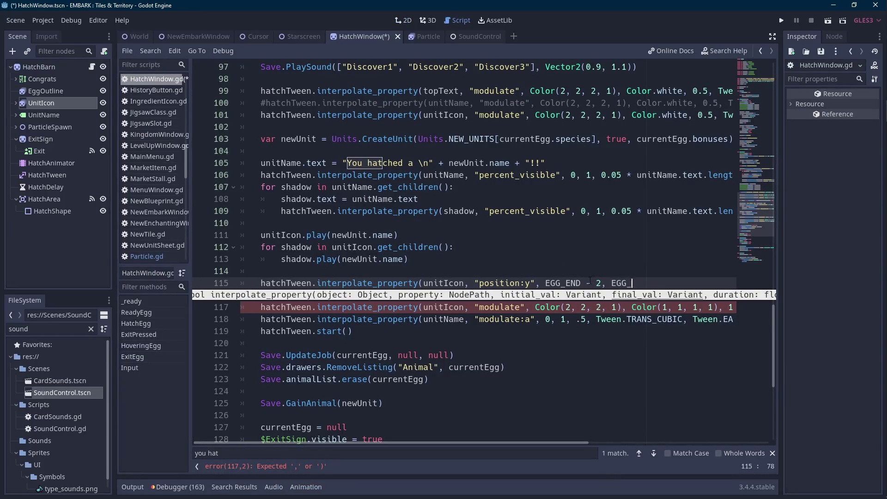
{"action": "type", "text": "END, 0.2,"}
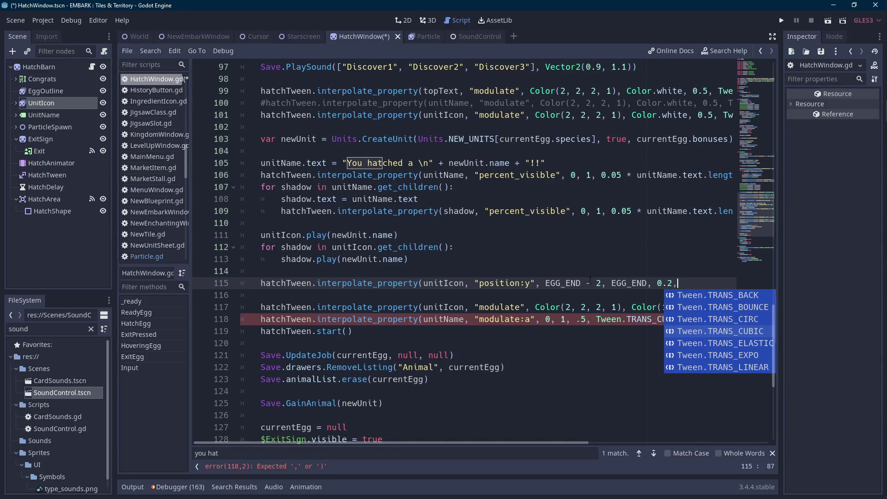
Finish the call with Tween.TRANS_CUBIC and Tween.EASE_IN, close it, and save.
{"action": "key", "text": "Down"}
{"action": "key", "text": "Down"}
{"action": "key", "text": "Down"}
{"action": "key", "text": "Return"}
{"action": "type", "text": ",Tween.EASE"}
{"action": "key", "text": "Down"}
{"action": "key", "text": "Down"}
{"action": "key", "text": "Return"}
{"action": "key", "text": "ctrl+shift+Left"}
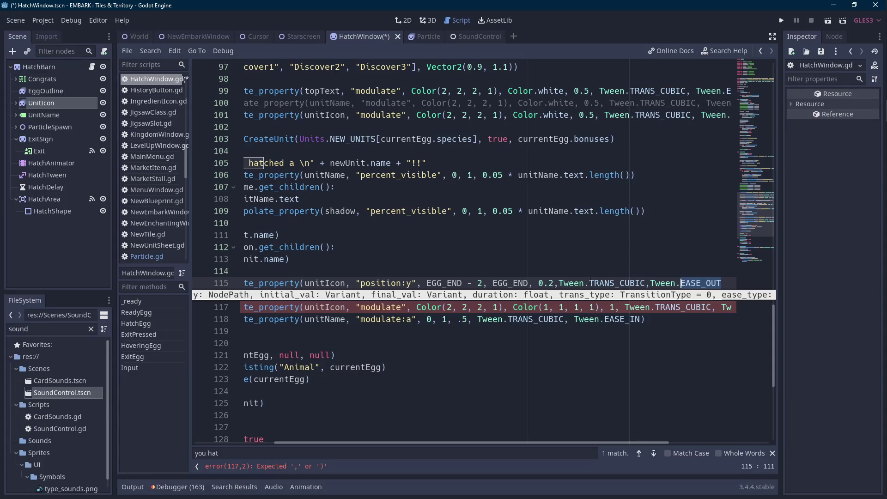
{"action": "key", "text": "End"}
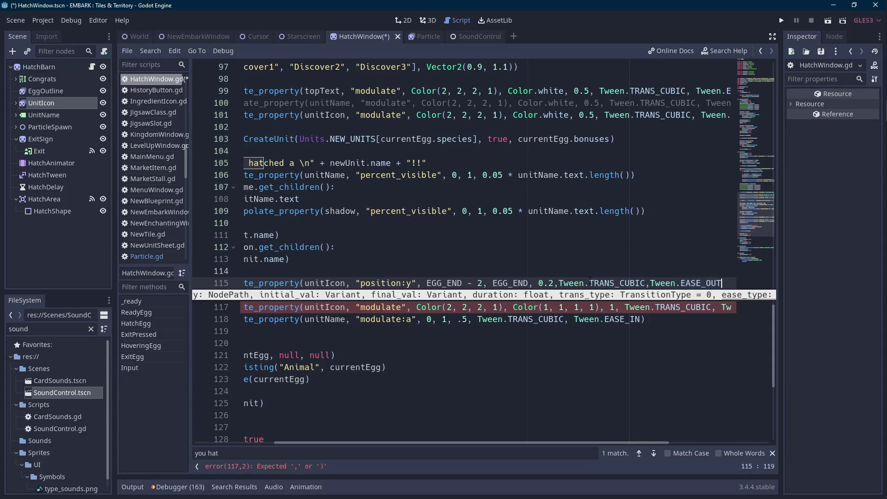
{"action": "type", "text": ")"}
{"action": "key", "text": "ctrl+Left"}
{"action": "key", "text": "ctrl+Left"}
{"action": "key", "text": "ctrl+Left"}
{"action": "key", "text": "ctrl+space"}
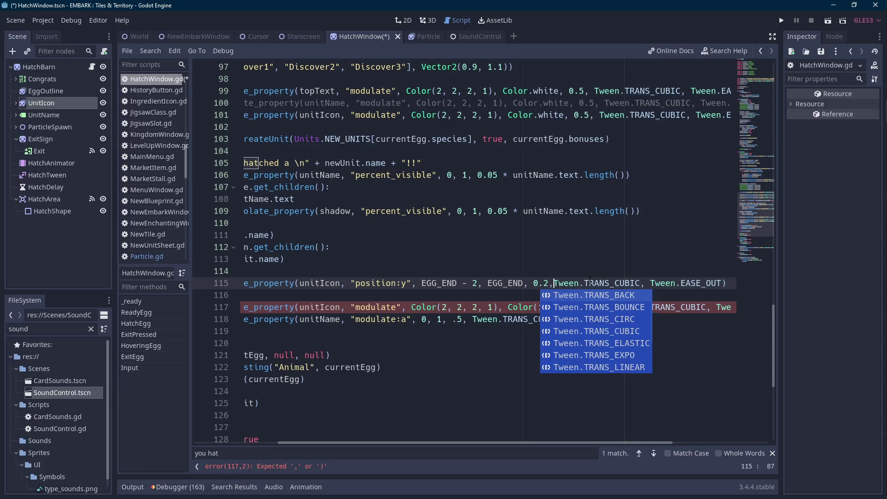
{"action": "double_click", "coordinate": [697, 283]}
{"action": "type", "text": "EAS"}
{"action": "key", "text": "Return"}
{"action": "key", "text": "ctrl+s"}
{"action": "left_click_drag", "start_coordinate": [478, 443], "coordinate": [391, 442]}
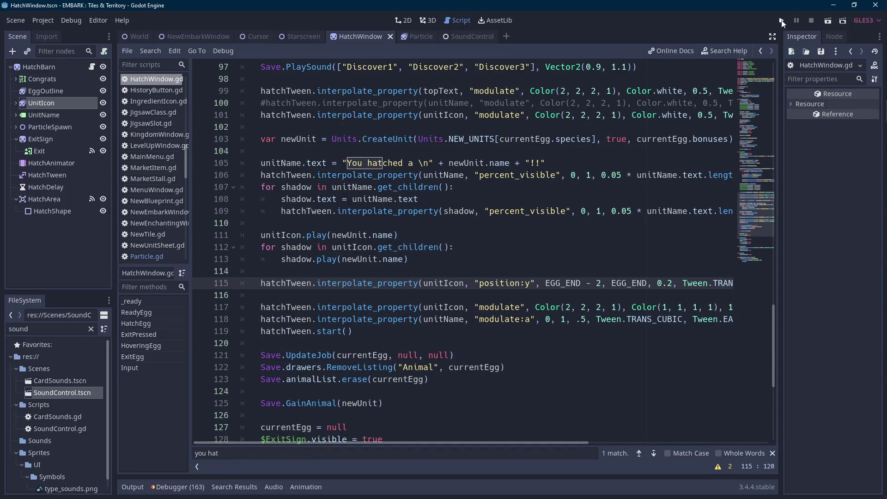
Run the game from File 1, hatch the Red Egg into a Dragon from the barn, then stop it.
{"action": "left_click", "coordinate": [782, 21]}
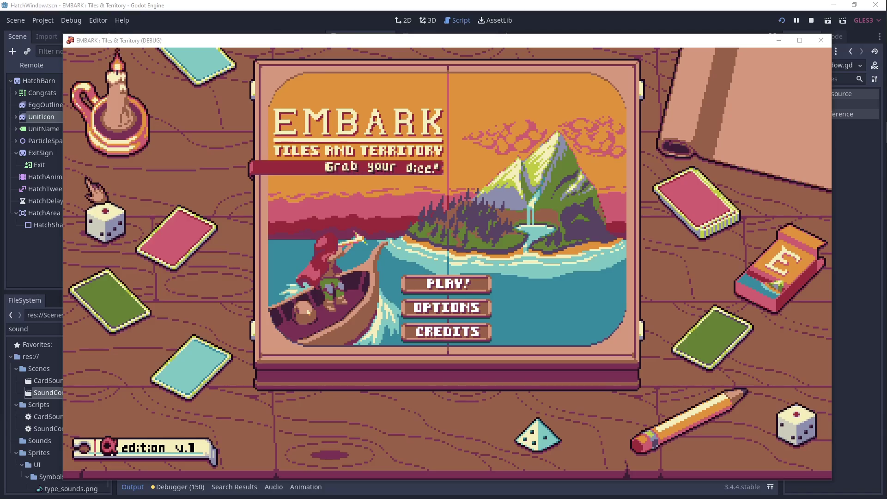
{"action": "left_click", "coordinate": [421, 285]}
{"action": "left_click", "coordinate": [257, 185]}
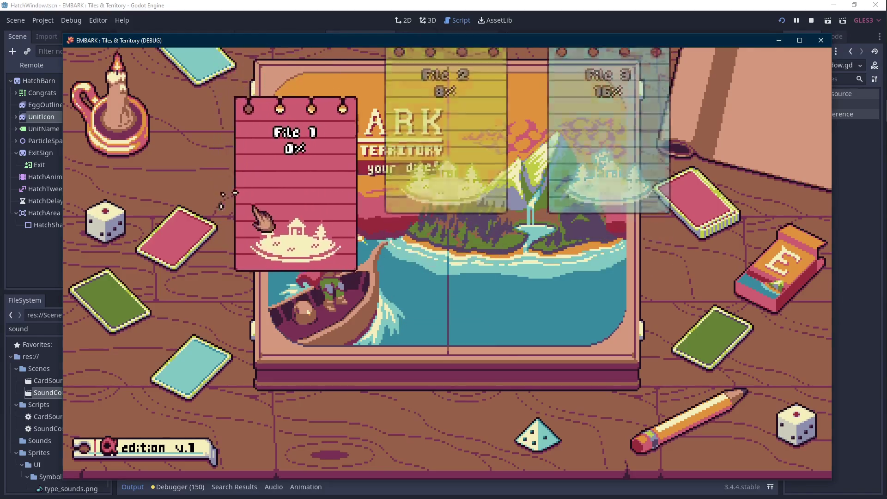
{"action": "left_click", "coordinate": [392, 332]}
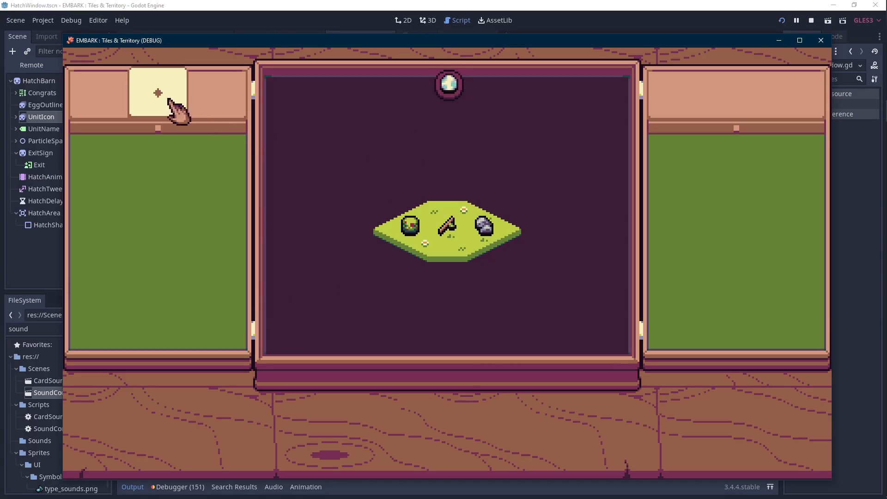
{"action": "left_click", "coordinate": [159, 131]}
{"action": "left_click", "coordinate": [153, 217]}
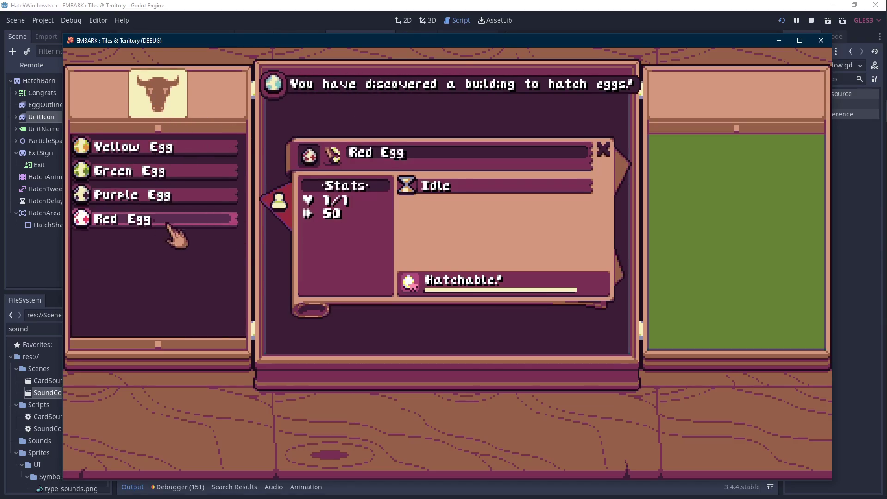
{"action": "left_click", "coordinate": [411, 279]}
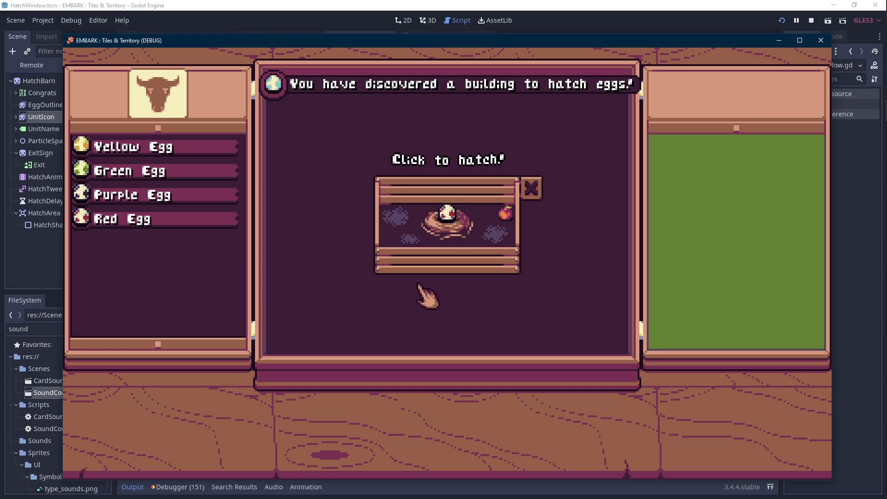
{"action": "left_click", "coordinate": [446, 210]}
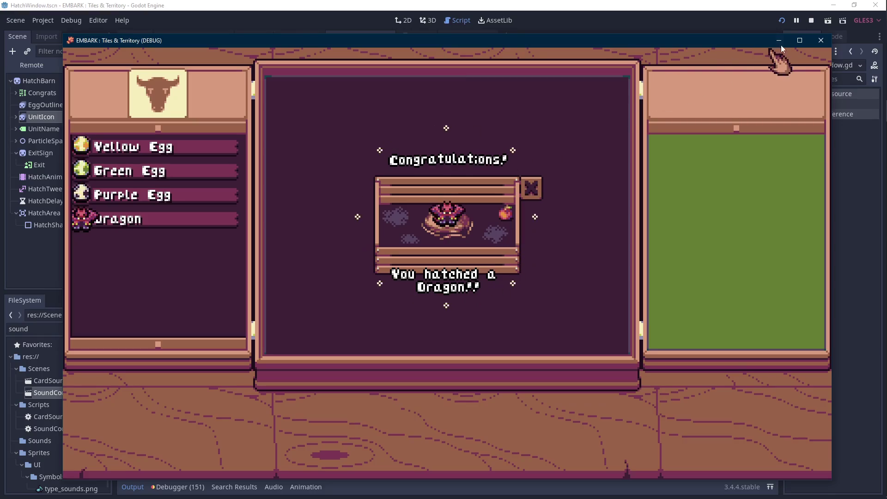
{"action": "left_click", "coordinate": [810, 21]}
{"action": "left_click", "coordinate": [599, 283]}
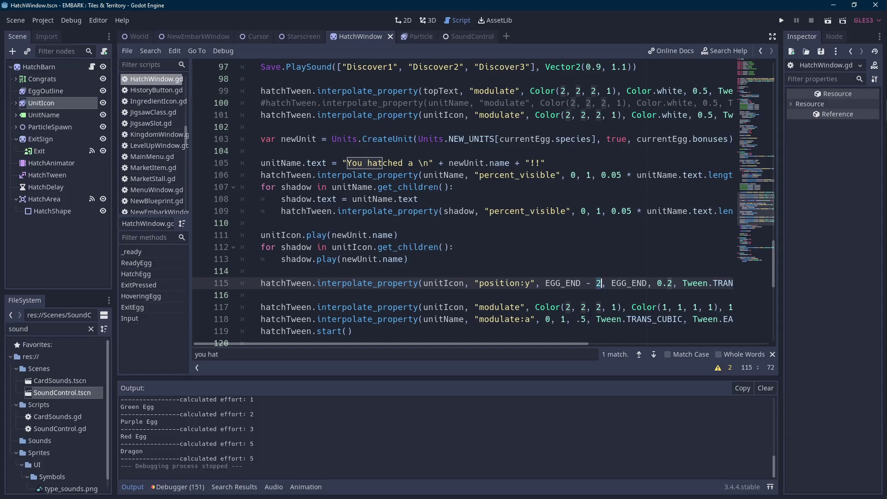
Change line 115's bounce to start at EGG_END - 4 with a 0.4 duration, then relaunch.
{"action": "key", "text": "BackSpace"}
{"action": "type", "text": "4"}
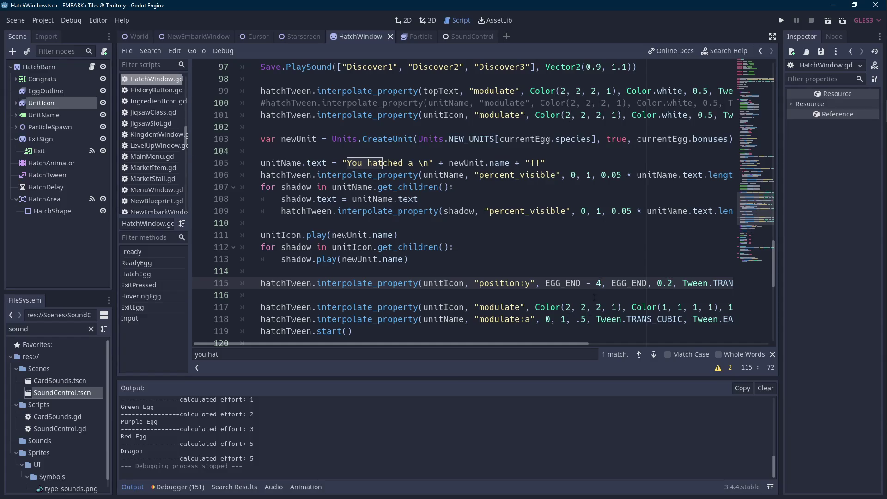
{"action": "left_click", "coordinate": [673, 283]}
{"action": "key", "text": "BackSpace"}
{"action": "type", "text": "4"}
{"action": "left_click", "coordinate": [780, 21]}
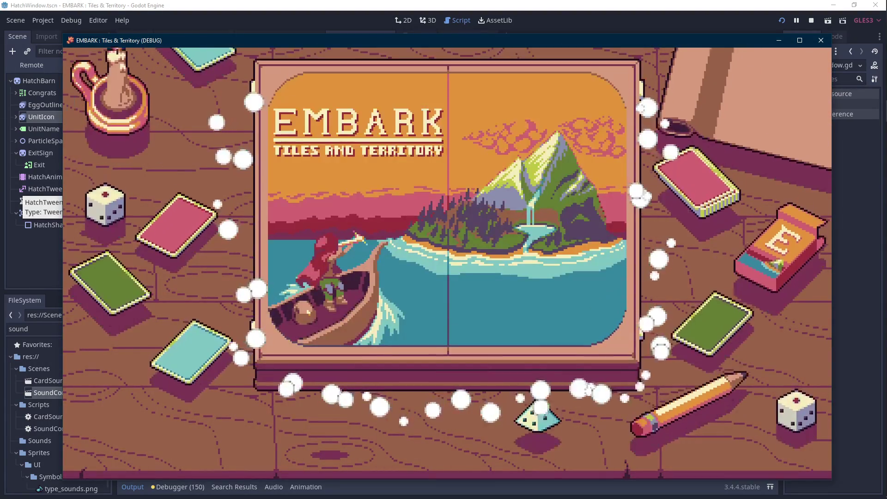
Load save File 1 in the running game.
{"action": "left_click", "coordinate": [485, 283]}
{"action": "left_click", "coordinate": [297, 223]}
{"action": "left_click", "coordinate": [434, 298]}
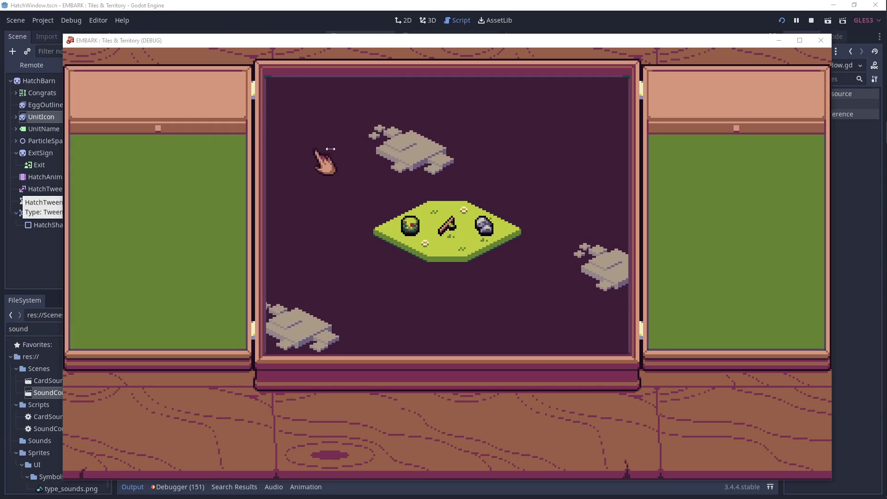
Hatch the Yellow Egg into a Bunny and dismiss its congratulations message.
{"action": "left_click", "coordinate": [382, 138]}
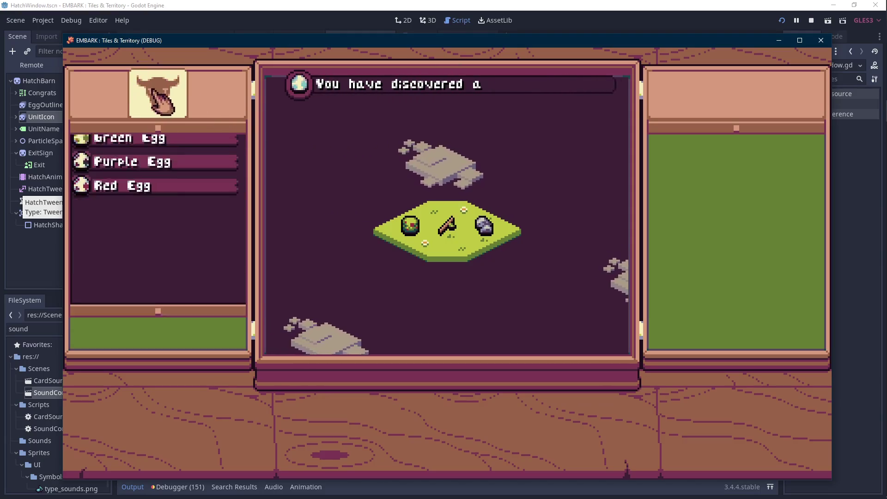
{"action": "left_click", "coordinate": [158, 152]}
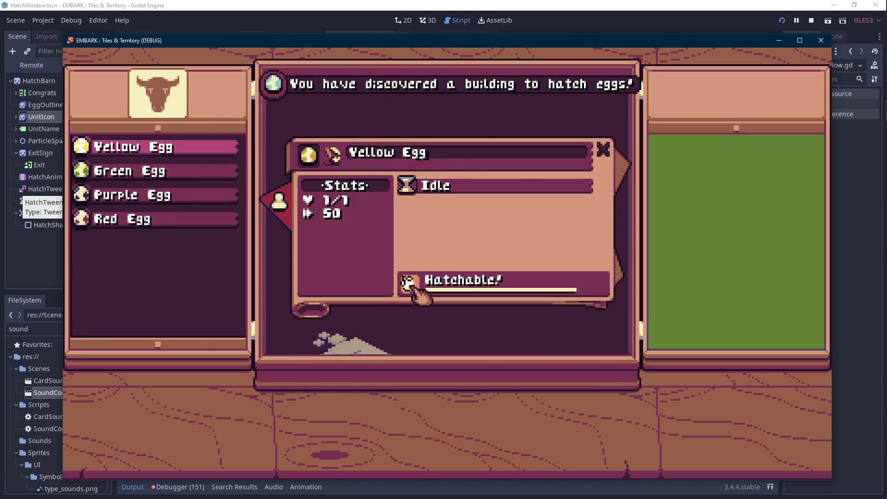
{"action": "left_click", "coordinate": [408, 279]}
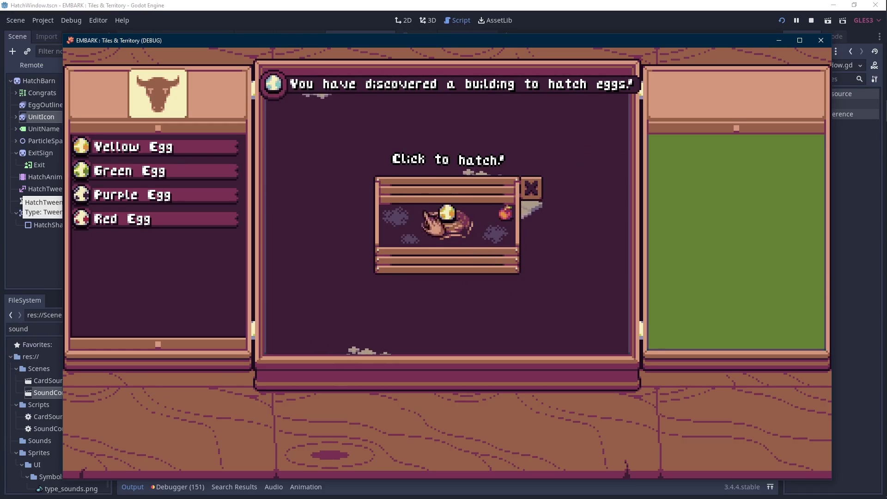
{"action": "left_click", "coordinate": [209, 176]}
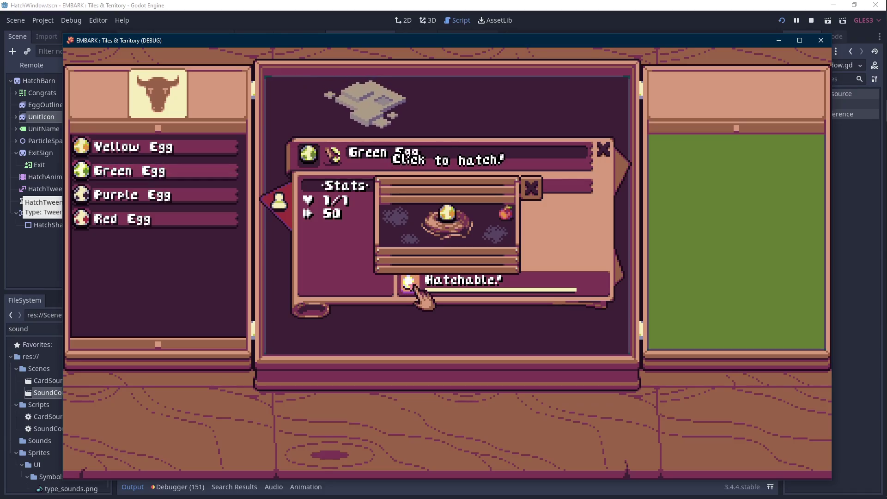
{"action": "left_click", "coordinate": [602, 150]}
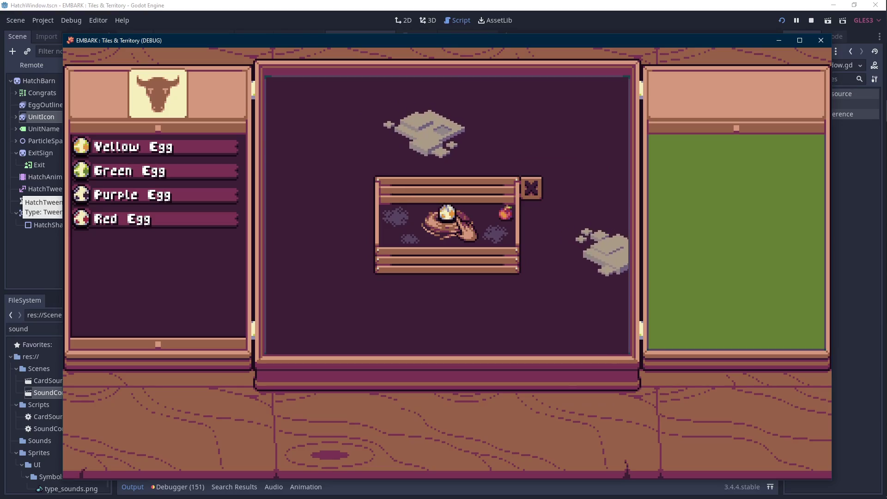
{"action": "left_click", "coordinate": [447, 215]}
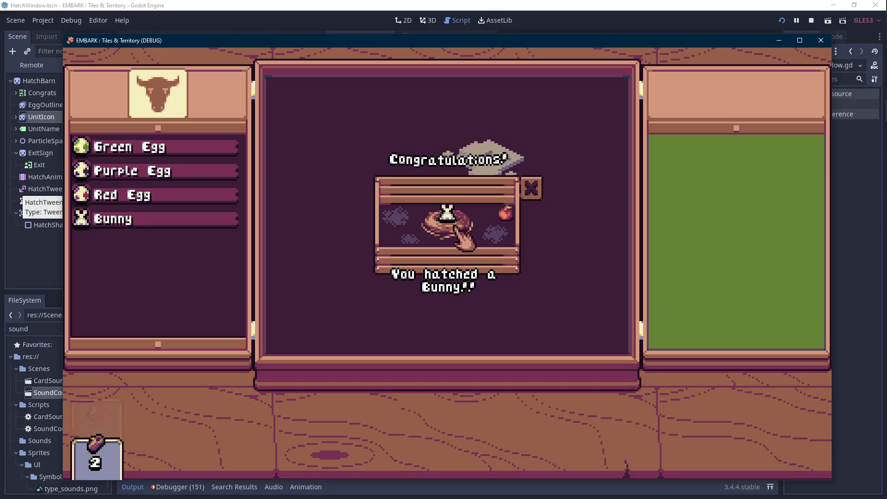
{"action": "left_click", "coordinate": [537, 197]}
Hatch the Purple Egg into a Rock Crab and close the popup.
{"action": "left_click", "coordinate": [217, 171]}
{"action": "left_click", "coordinate": [457, 279]}
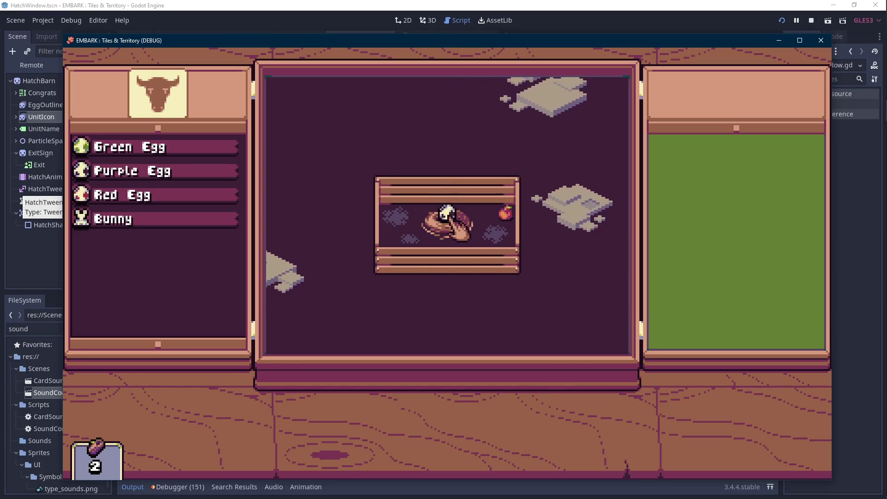
{"action": "left_click", "coordinate": [447, 213]}
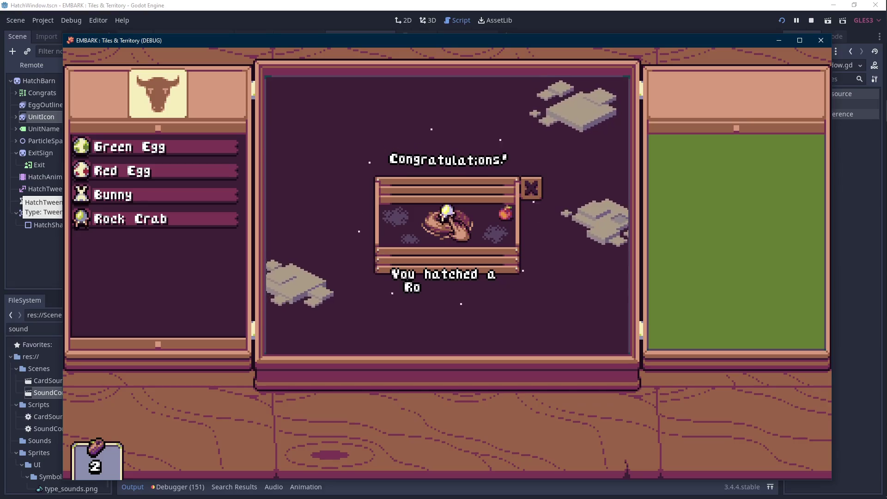
{"action": "left_click", "coordinate": [532, 188]}
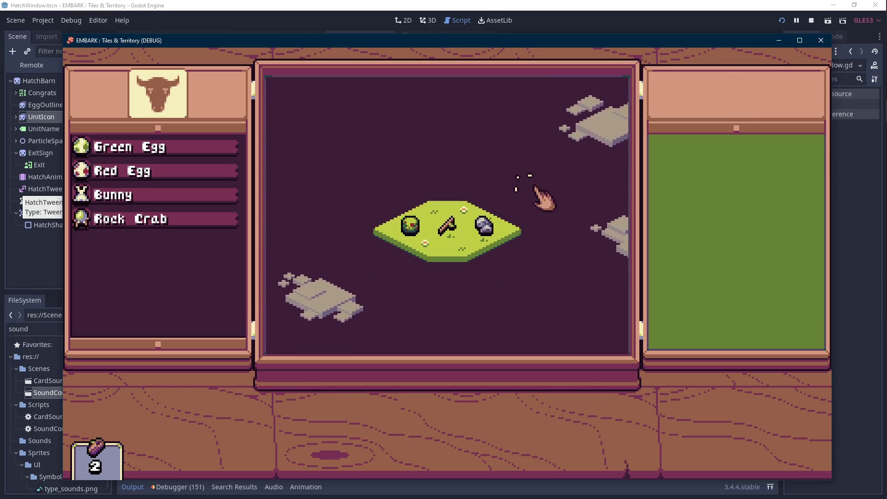